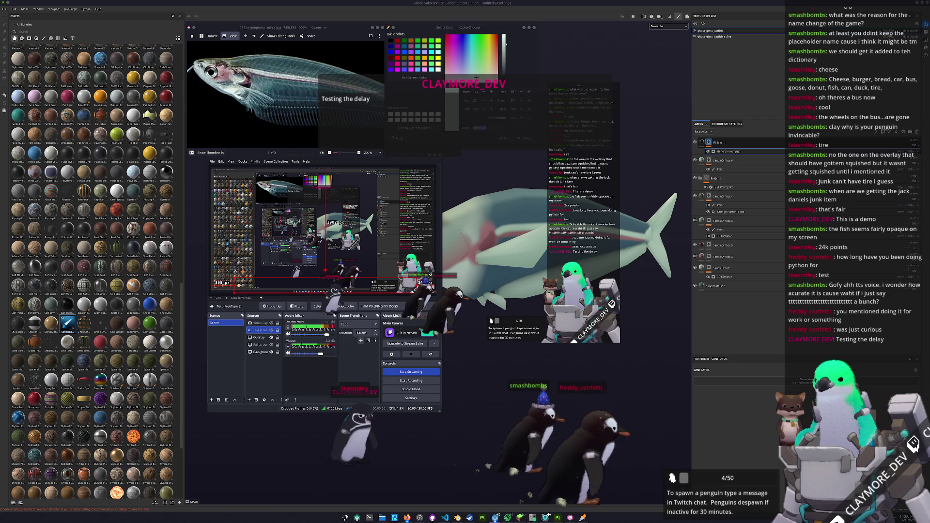
- Orbit the catfish model, briefly bring up and dismiss OBS, then zoom in on the fish
{"action": "mouse_move", "coordinate": [533, 431]}
{"action": "left_mouse_down"}
{"action": "mouse_move", "coordinate": [576, 376]}
{"action": "mouse_move", "coordinate": [545, 371]}
{"action": "mouse_move", "coordinate": [543, 380]}
{"action": "mouse_move", "coordinate": [355, 395]}
{"action": "left_mouse_up"}
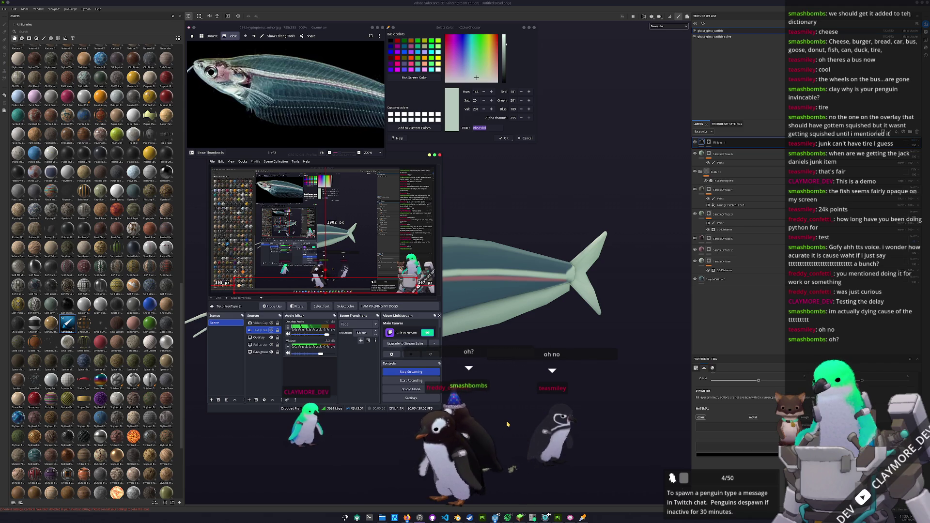
{"action": "mouse_move", "coordinate": [507, 424]}
{"action": "left_mouse_down"}
{"action": "mouse_move", "coordinate": [527, 364]}
{"action": "mouse_move", "coordinate": [471, 380]}
{"action": "mouse_move", "coordinate": [499, 331]}
{"action": "mouse_move", "coordinate": [463, 314]}
{"action": "mouse_move", "coordinate": [501, 326]}
{"action": "mouse_move", "coordinate": [583, 315]}
{"action": "mouse_move", "coordinate": [517, 325]}
{"action": "mouse_move", "coordinate": [465, 374]}
{"action": "mouse_move", "coordinate": [473, 431]}
{"action": "left_mouse_up"}
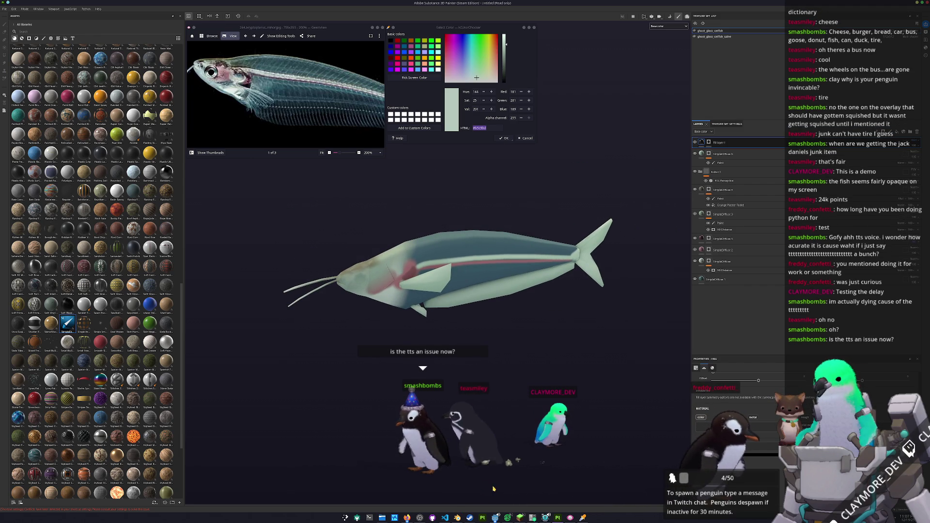
{"action": "mouse_move", "coordinate": [513, 458]}
{"action": "left_mouse_down"}
{"action": "mouse_move", "coordinate": [518, 420]}
{"action": "mouse_move", "coordinate": [503, 418]}
{"action": "left_mouse_up"}
{"action": "left_click", "coordinate": [419, 517]}
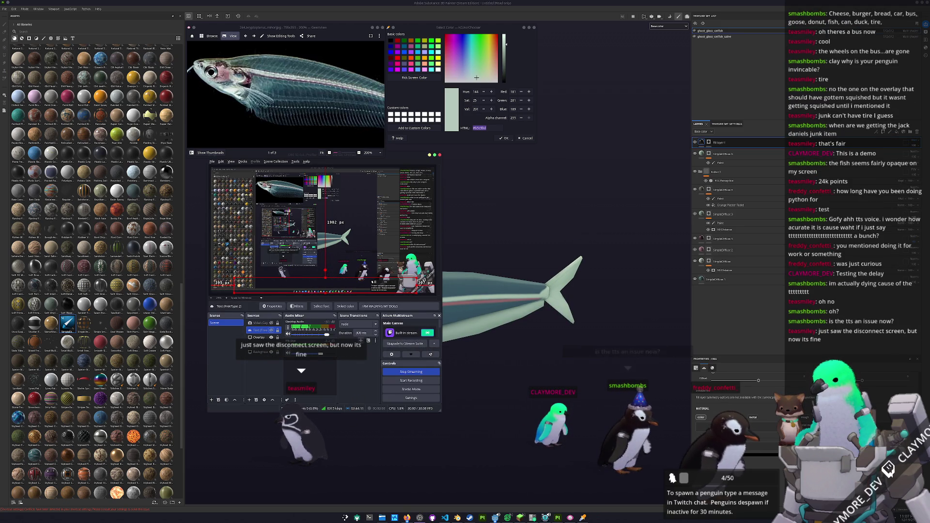
{"action": "left_click", "coordinate": [407, 370]}
{"action": "mouse_move", "coordinate": [407, 369]}
{"action": "left_mouse_down"}
{"action": "mouse_move", "coordinate": [407, 399]}
{"action": "mouse_move", "coordinate": [442, 366]}
{"action": "mouse_move", "coordinate": [391, 314]}
{"action": "left_mouse_up"}
{"action": "scroll", "coordinate": [391, 315], "scroll_direction": "up", "scroll_amount": 3}
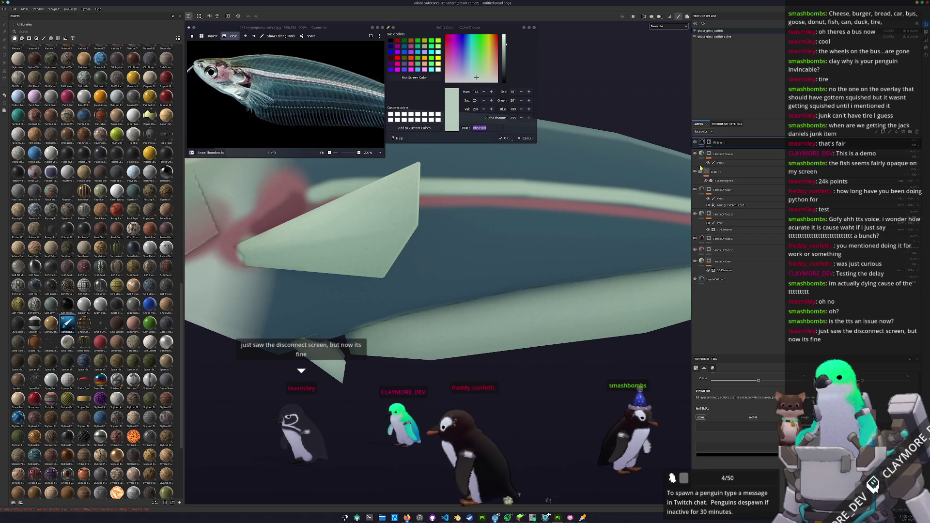
- Add a Paint effect to Fill layer 1 and zoom in on the catfish's pectoral fin
{"action": "left_click", "coordinate": [710, 144]}
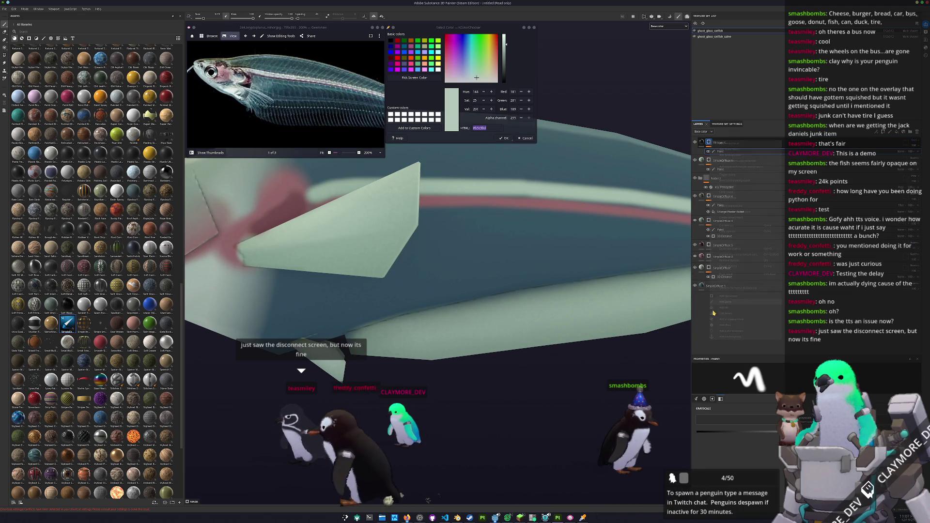
{"action": "scroll", "coordinate": [341, 278], "scroll_direction": "down", "scroll_amount": 3}
{"action": "left_click_drag", "start_coordinate": [341, 278], "coordinate": [392, 280]}
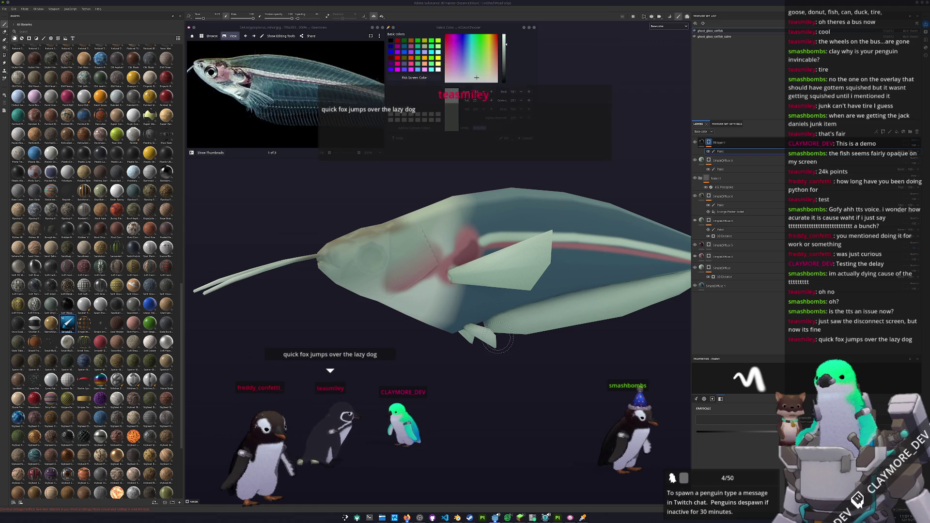
{"action": "scroll", "coordinate": [508, 296], "scroll_direction": "up", "scroll_amount": 2}
{"action": "scroll", "coordinate": [510, 295], "scroll_direction": "up", "scroll_amount": 1}
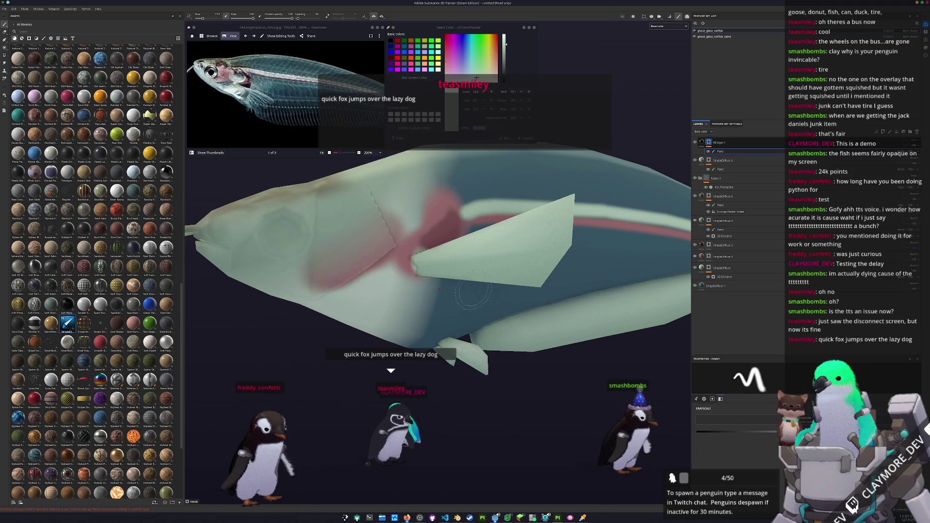
{"action": "scroll", "coordinate": [474, 289], "scroll_direction": "up", "scroll_amount": 2}
{"action": "scroll", "coordinate": [347, 305], "scroll_direction": "up", "scroll_amount": 2}
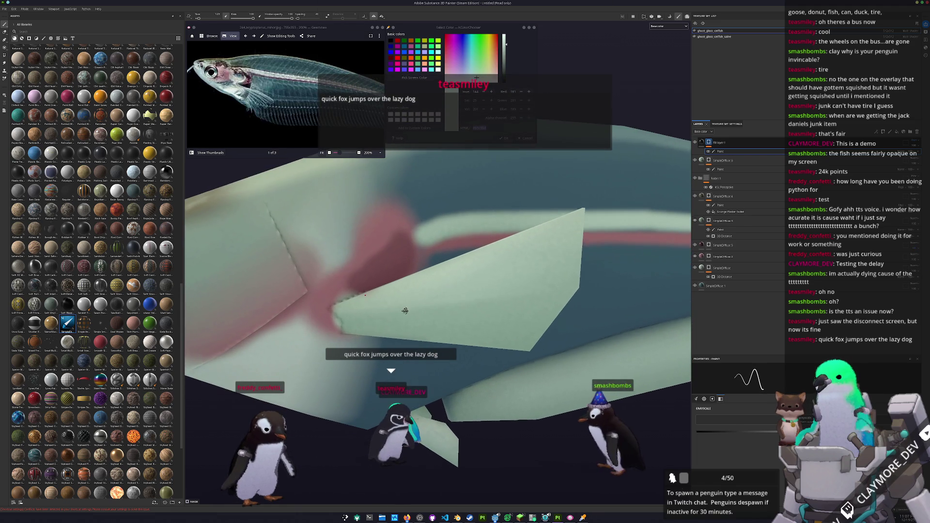
- Paint four straight dark stripes across the fin and start a new fin ray
{"action": "left_click", "coordinate": [581, 215], "text": "shift"}
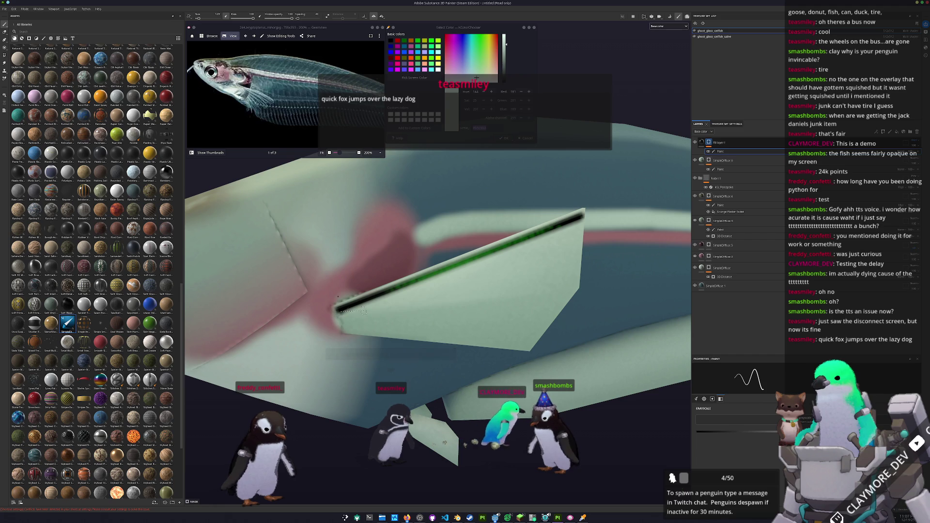
{"action": "left_click", "coordinate": [573, 256], "text": "shift"}
{"action": "mouse_move", "coordinate": [573, 256]}
{"action": "left_mouse_down"}
{"action": "mouse_move", "coordinate": [436, 253]}
{"action": "mouse_move", "coordinate": [439, 293]}
{"action": "mouse_move", "coordinate": [342, 279]}
{"action": "left_mouse_up"}
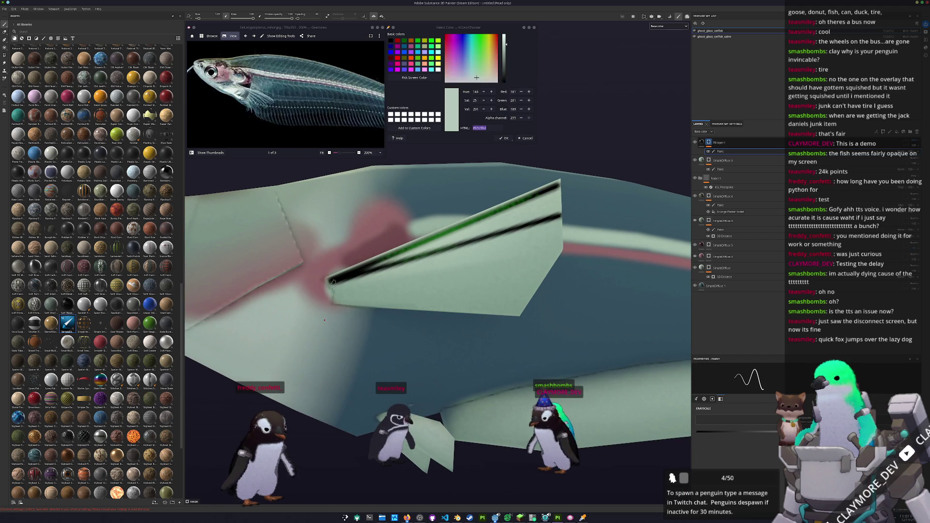
{"action": "left_click", "coordinate": [562, 249], "text": "shift"}
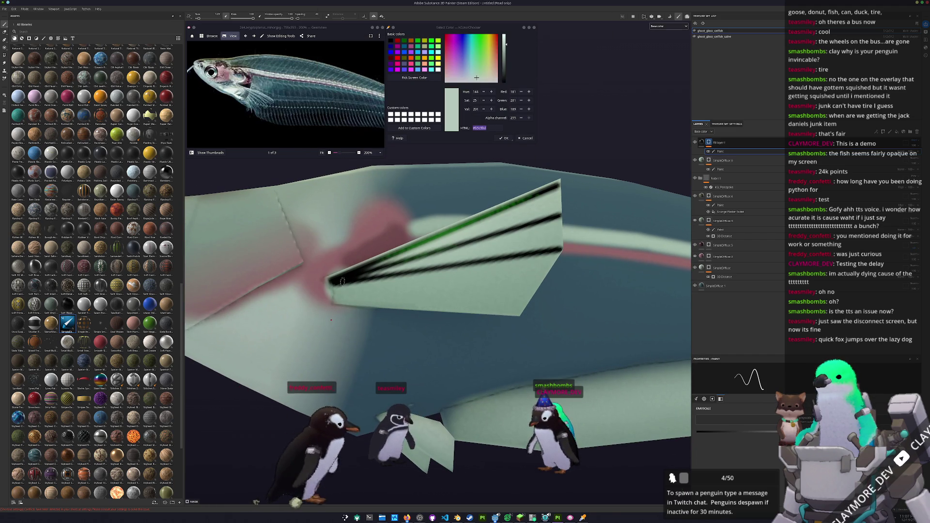
{"action": "left_click", "coordinate": [540, 283], "text": "shift"}
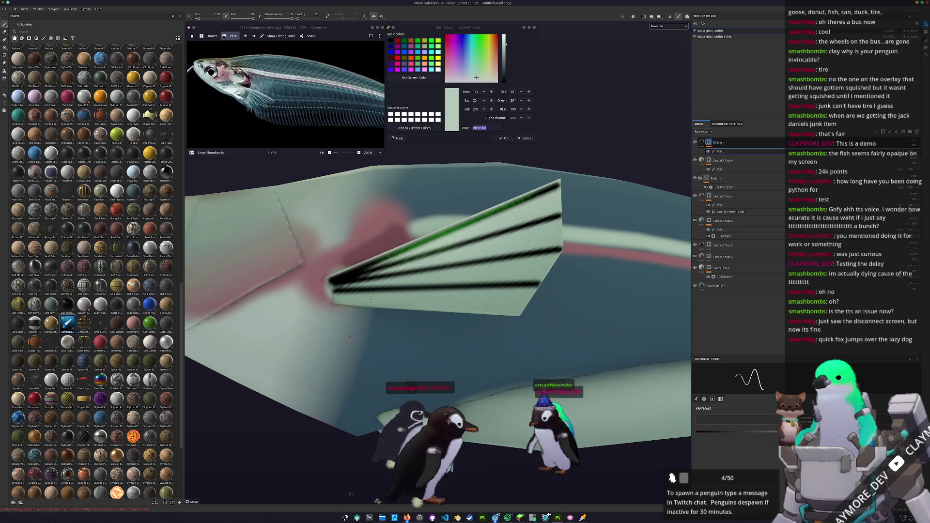
{"action": "left_click_drag", "start_coordinate": [468, 494], "coordinate": [323, 344]}
{"action": "left_click_drag", "start_coordinate": [490, 252], "coordinate": [486, 227]}
{"action": "left_click", "coordinate": [488, 230]}
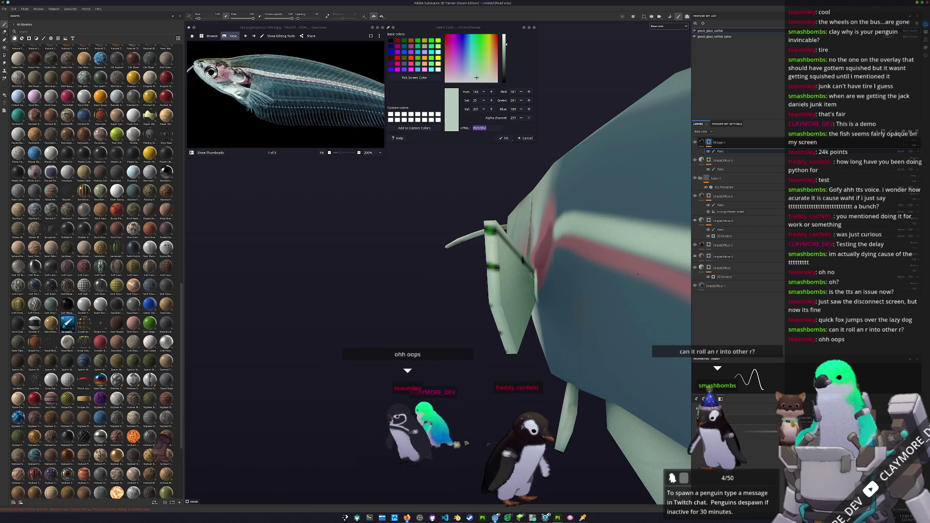
- Paint straight dark rays fanning across the pectoral fin
{"action": "left_click_drag", "start_coordinate": [532, 277], "coordinate": [507, 282]}
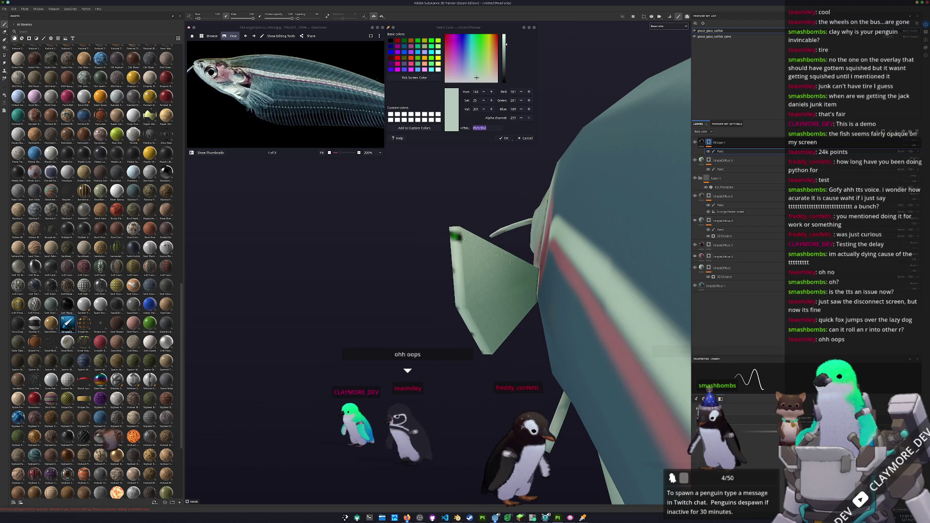
{"action": "left_click", "coordinate": [536, 271], "text": "shift"}
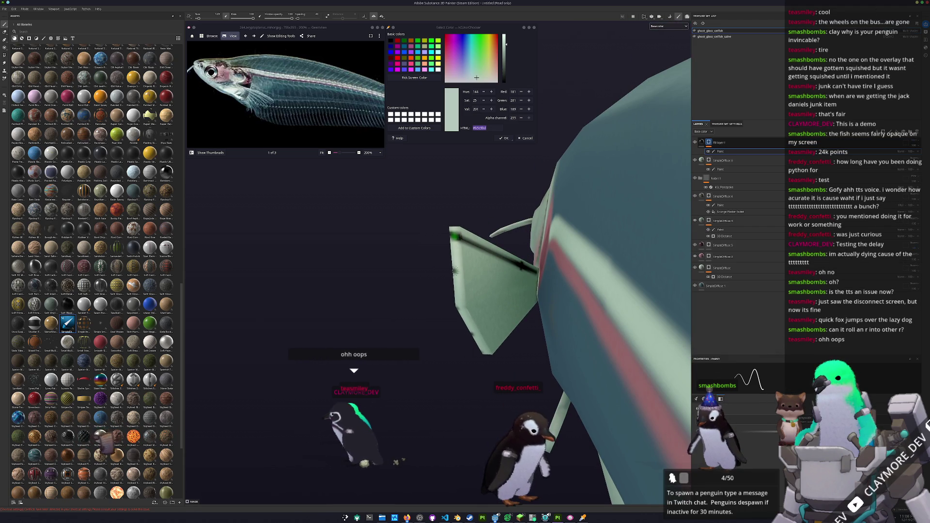
{"action": "left_click", "coordinate": [535, 274], "text": "shift"}
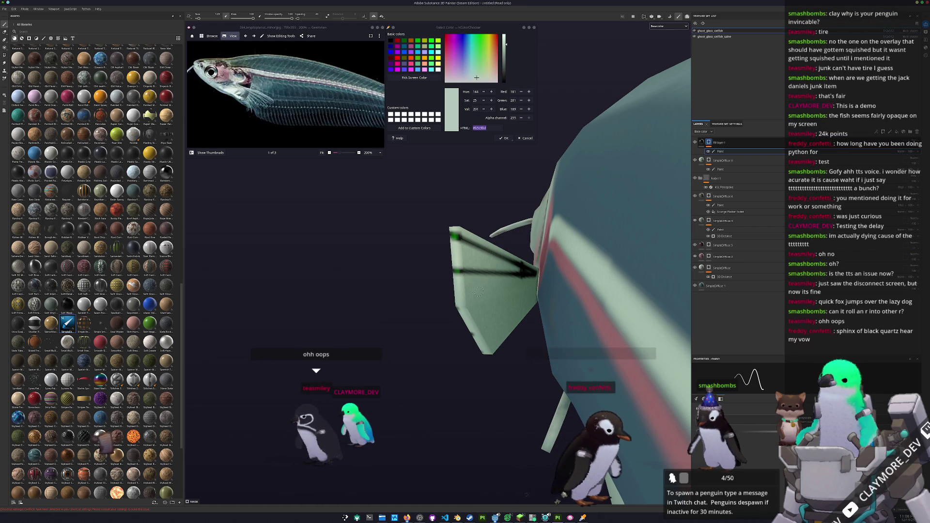
{"action": "key", "text": "shift"}
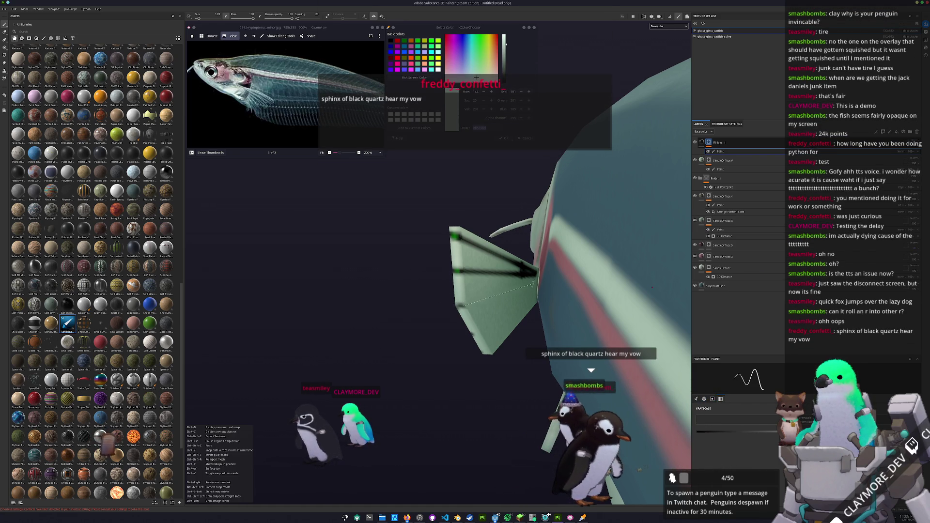
{"action": "left_click", "coordinate": [535, 285], "text": "shift"}
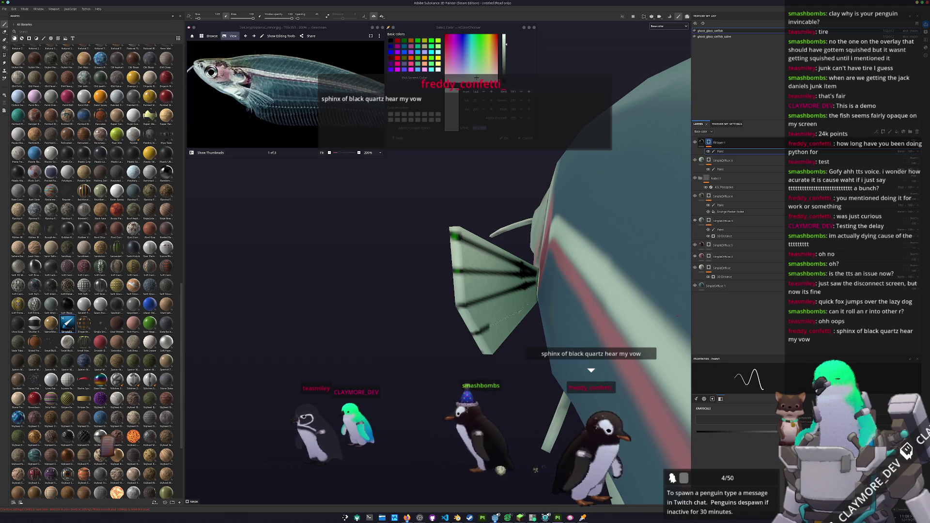
- Rotate under the fish and paint dark strokes along the lower fin edge
{"action": "mouse_move", "coordinate": [536, 470]}
{"action": "left_mouse_down"}
{"action": "mouse_move", "coordinate": [613, 342]}
{"action": "mouse_move", "coordinate": [447, 263]}
{"action": "left_mouse_up"}
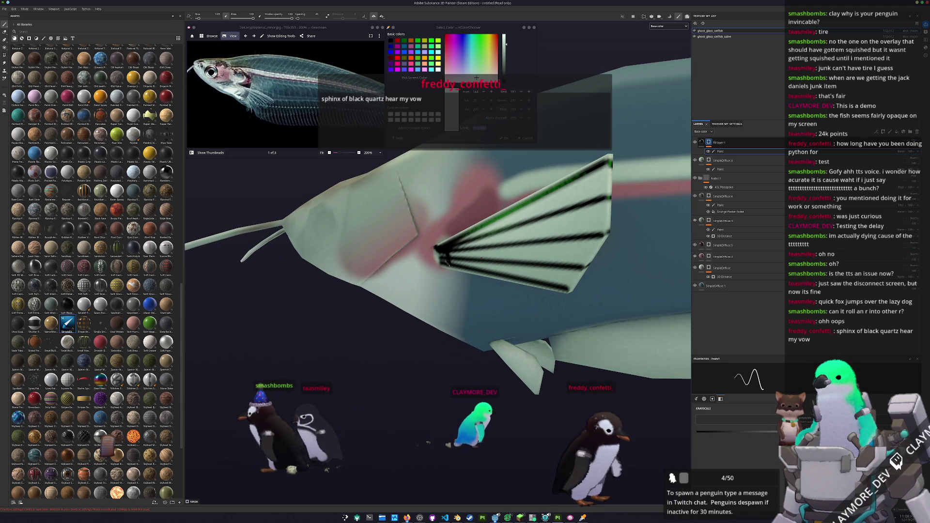
{"action": "scroll", "coordinate": [445, 263], "scroll_direction": "up", "scroll_amount": 3}
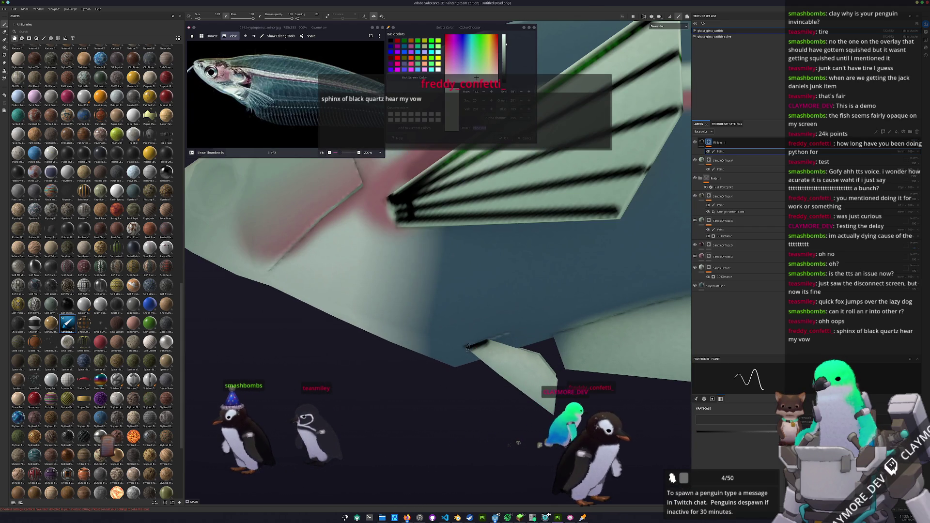
{"action": "left_click_drag", "start_coordinate": [476, 345], "coordinate": [503, 342]}
{"action": "left_click_drag", "start_coordinate": [555, 396], "coordinate": [464, 283]}
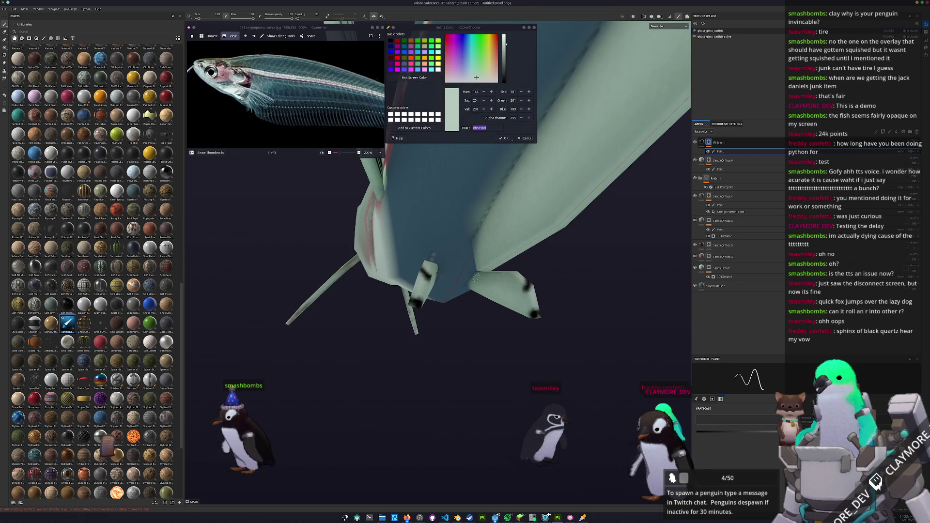
{"action": "left_click", "coordinate": [528, 286], "text": "shift"}
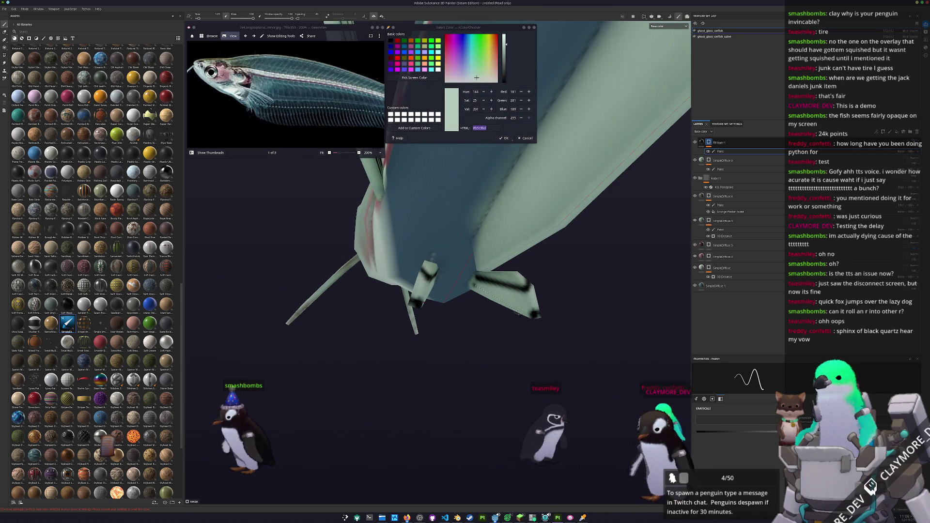
{"action": "left_click", "coordinate": [533, 315], "text": "shift"}
{"action": "left_click_drag", "start_coordinate": [462, 289], "coordinate": [431, 260]}
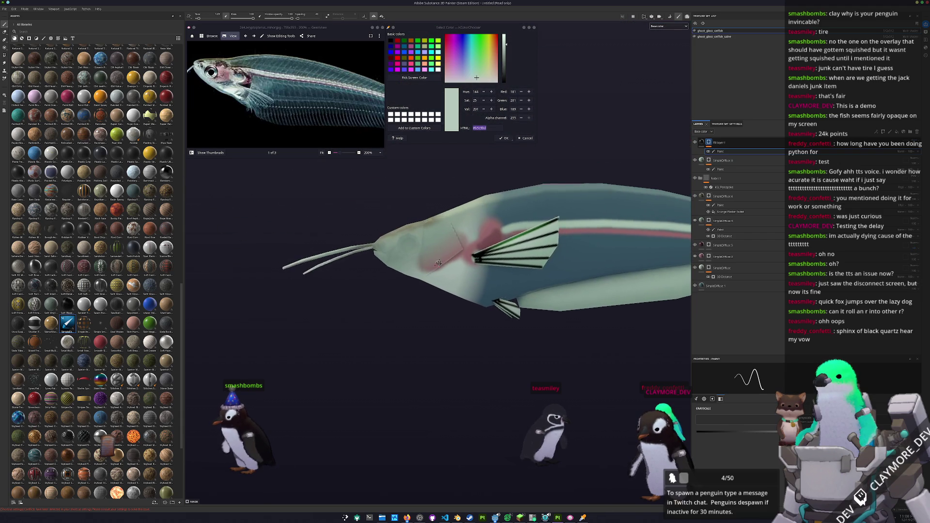
- Paint an angled dark gill-cover line and a curved stroke near the catfish's snout
{"action": "scroll", "coordinate": [426, 256], "scroll_direction": "up", "scroll_amount": 6}
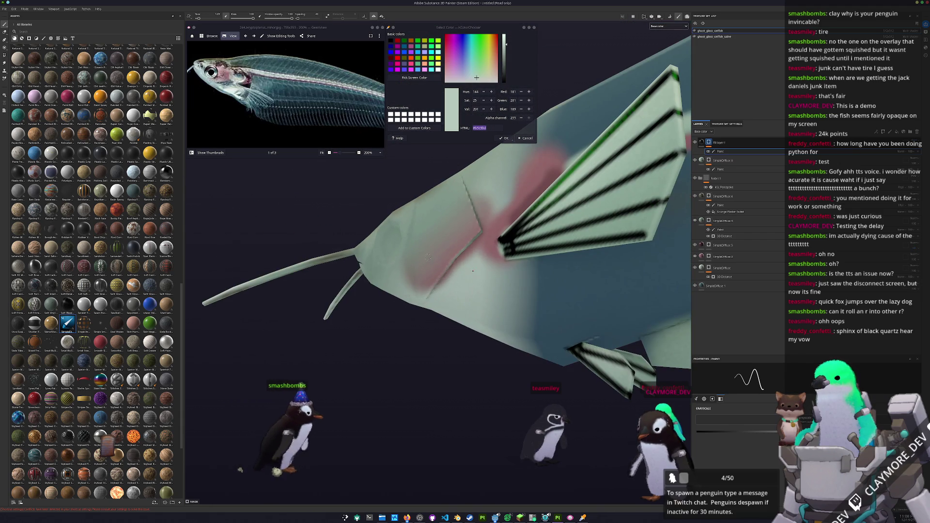
{"action": "left_click_drag", "start_coordinate": [473, 236], "coordinate": [473, 246]}
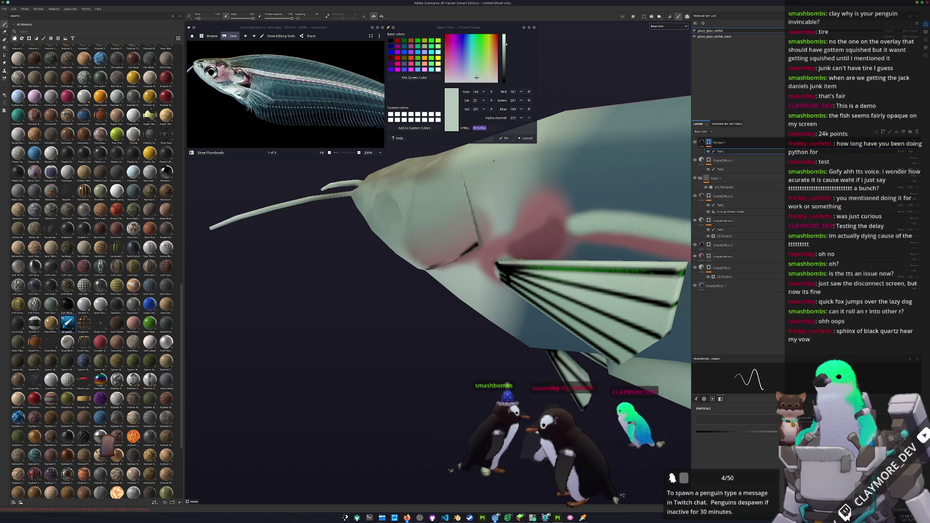
{"action": "mouse_move", "coordinate": [482, 247]}
{"action": "left_mouse_down"}
{"action": "mouse_move", "coordinate": [401, 294]}
{"action": "mouse_move", "coordinate": [510, 260]}
{"action": "left_mouse_up"}
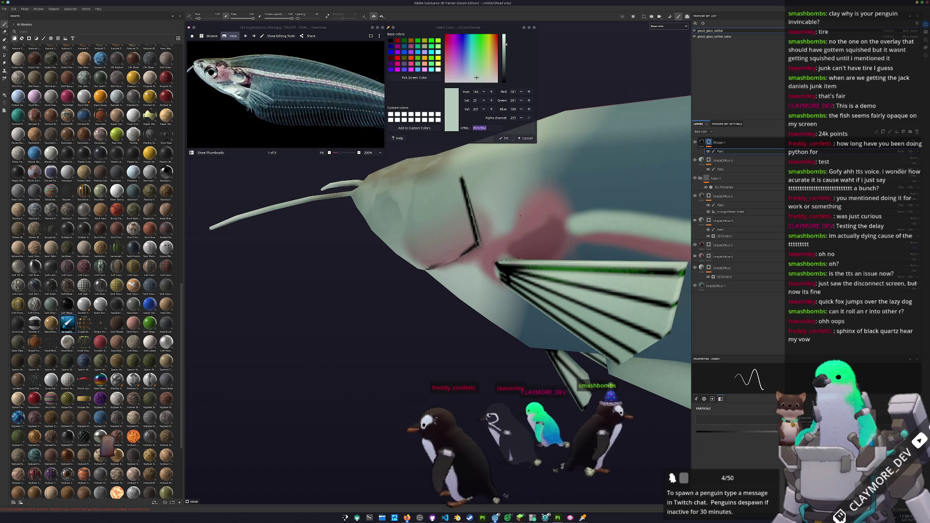
{"action": "scroll", "coordinate": [399, 296], "scroll_direction": "down", "scroll_amount": 5}
{"action": "scroll", "coordinate": [402, 274], "scroll_direction": "up", "scroll_amount": 10}
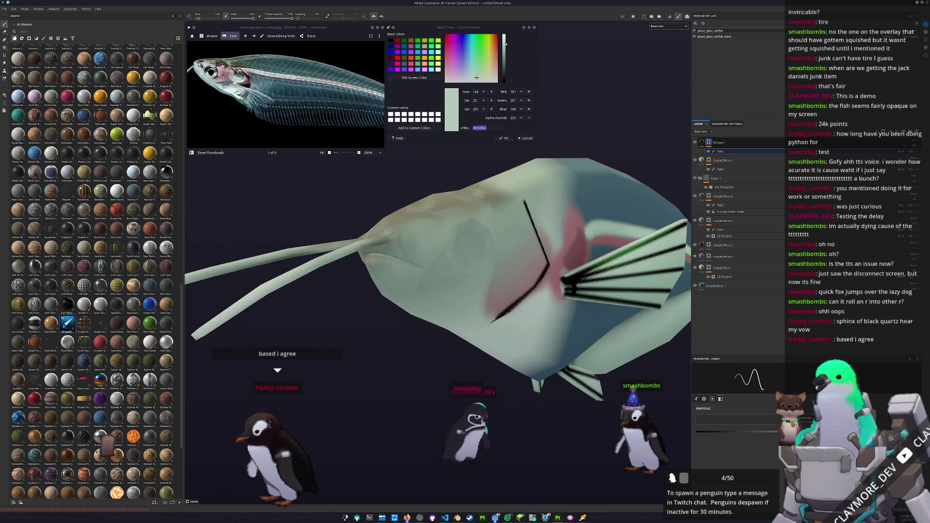
{"action": "scroll", "coordinate": [402, 275], "scroll_direction": "down", "scroll_amount": 3}
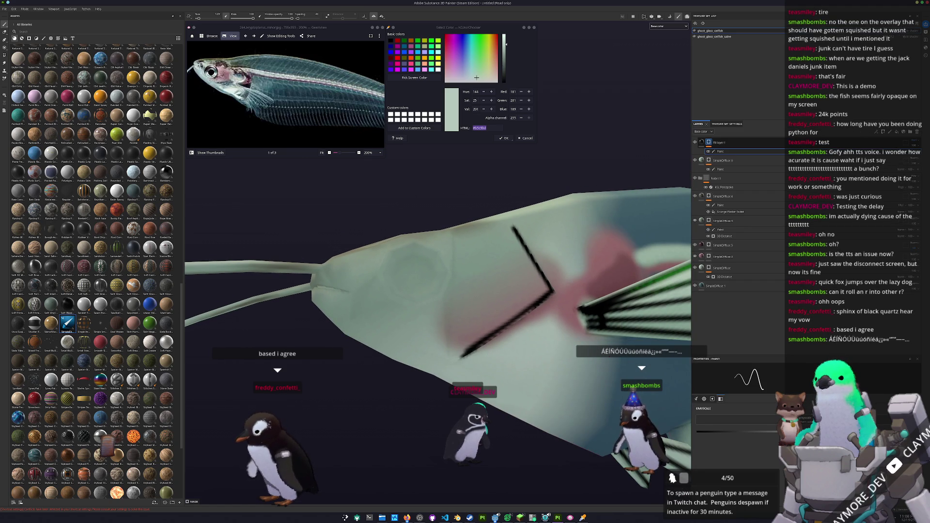
{"action": "mouse_move", "coordinate": [529, 310]}
{"action": "left_mouse_down"}
{"action": "mouse_move", "coordinate": [423, 280]}
{"action": "mouse_move", "coordinate": [424, 266]}
{"action": "left_mouse_up"}
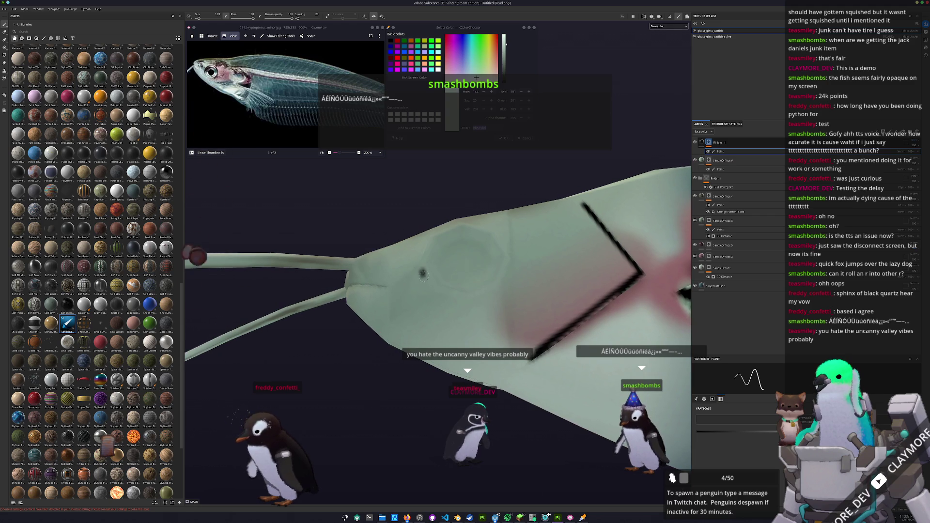
{"action": "mouse_move", "coordinate": [460, 294]}
{"action": "left_mouse_down"}
{"action": "mouse_move", "coordinate": [441, 289]}
{"action": "mouse_move", "coordinate": [463, 279]}
{"action": "mouse_move", "coordinate": [419, 292]}
{"action": "mouse_move", "coordinate": [418, 305]}
{"action": "mouse_move", "coordinate": [459, 292]}
{"action": "left_mouse_up"}
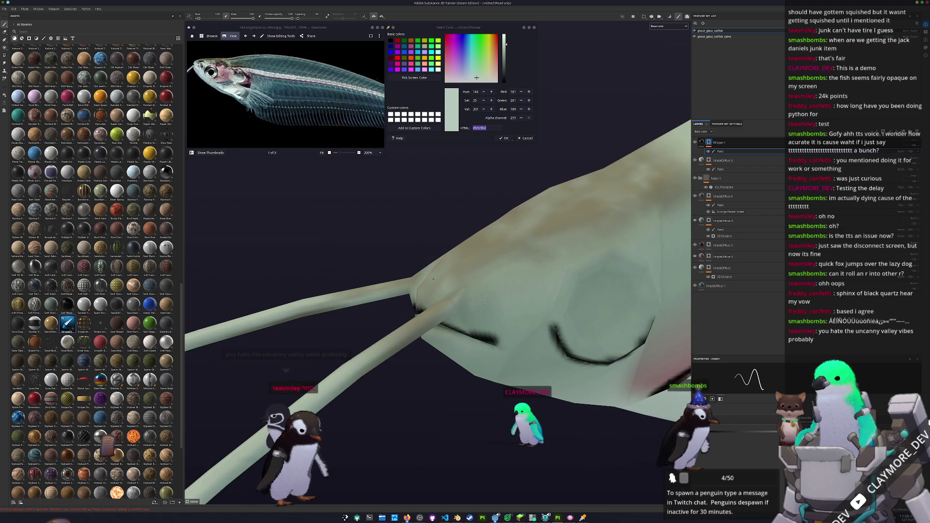
{"action": "mouse_move", "coordinate": [480, 302]}
{"action": "left_mouse_down"}
{"action": "mouse_move", "coordinate": [519, 327]}
{"action": "mouse_move", "coordinate": [458, 304]}
{"action": "mouse_move", "coordinate": [467, 345]}
{"action": "mouse_move", "coordinate": [490, 332]}
{"action": "left_mouse_up"}
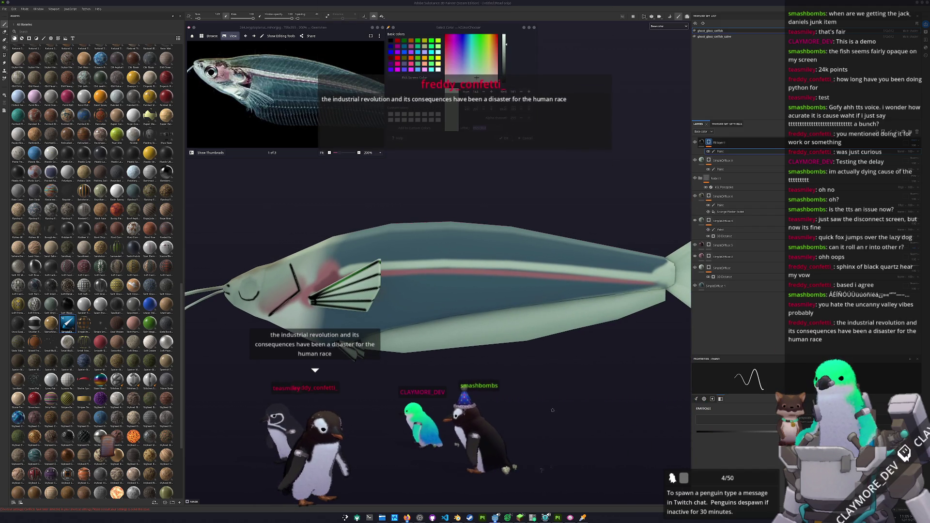
- Shrink the brush and paint thin black diagonal stripes along the belly toward the tail
{"action": "scroll", "coordinate": [388, 354], "scroll_direction": "up", "scroll_amount": 2}
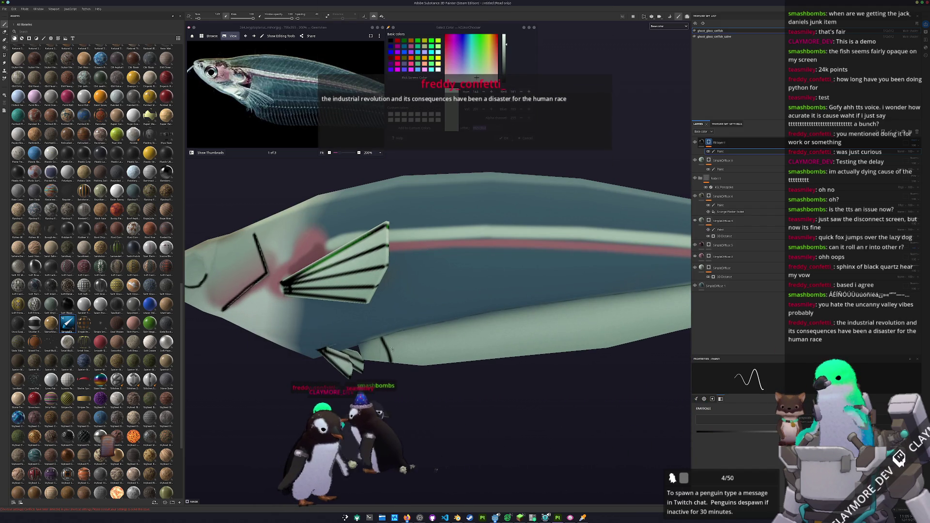
{"action": "key", "text": "bracketleft"}
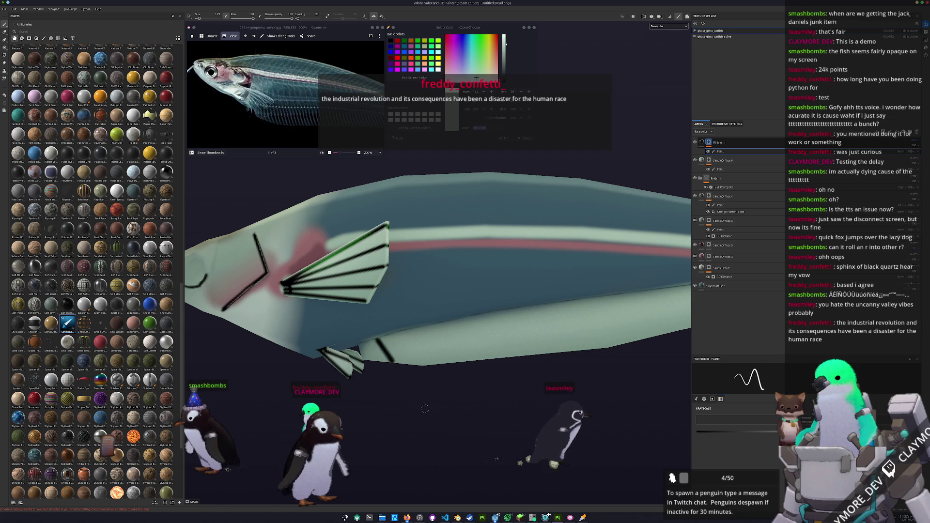
{"action": "left_click_drag", "start_coordinate": [483, 398], "coordinate": [391, 328], "text": "alt"}
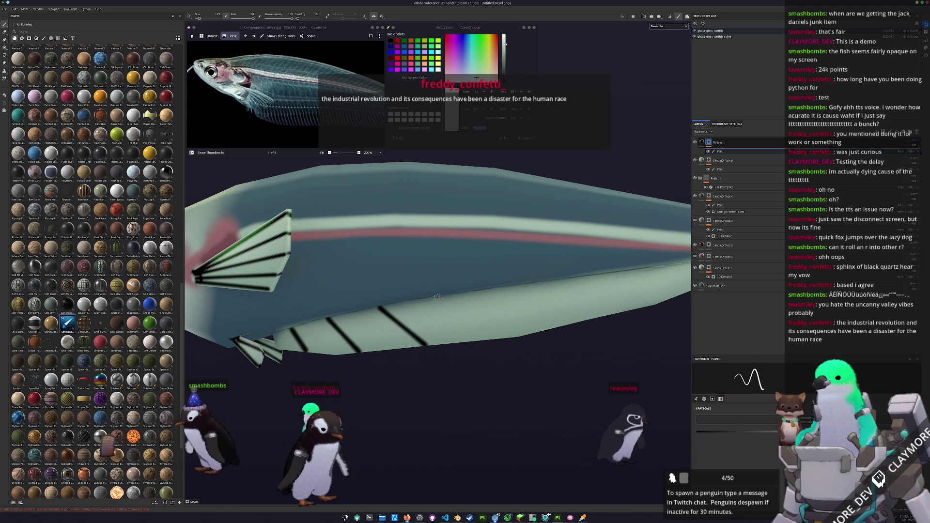
{"action": "left_click_drag", "start_coordinate": [438, 296], "coordinate": [490, 338]}
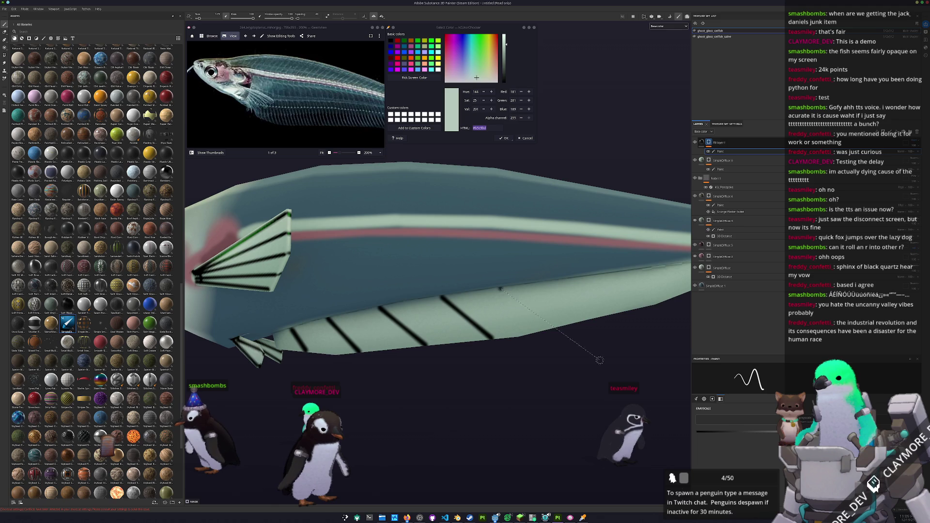
{"action": "left_click_drag", "start_coordinate": [587, 334], "coordinate": [419, 318], "text": "alt"}
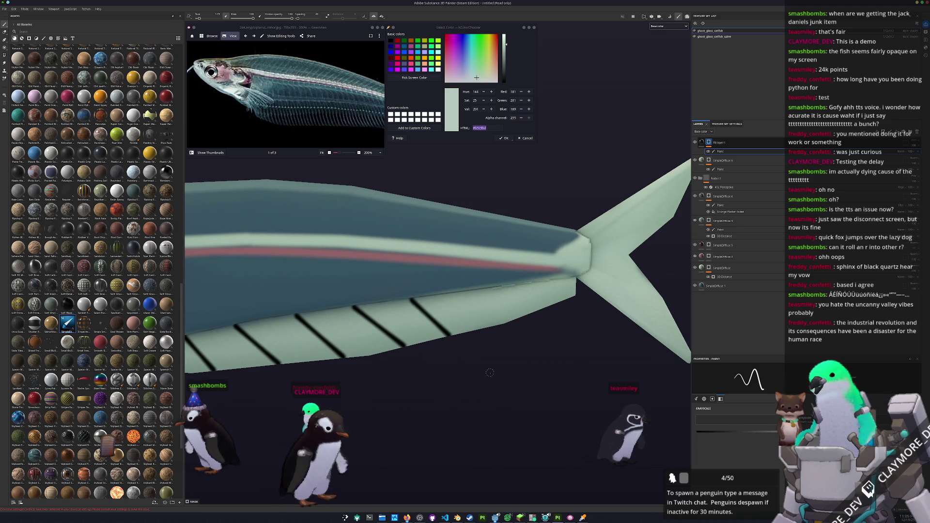
{"action": "left_click_drag", "start_coordinate": [465, 291], "coordinate": [494, 326]}
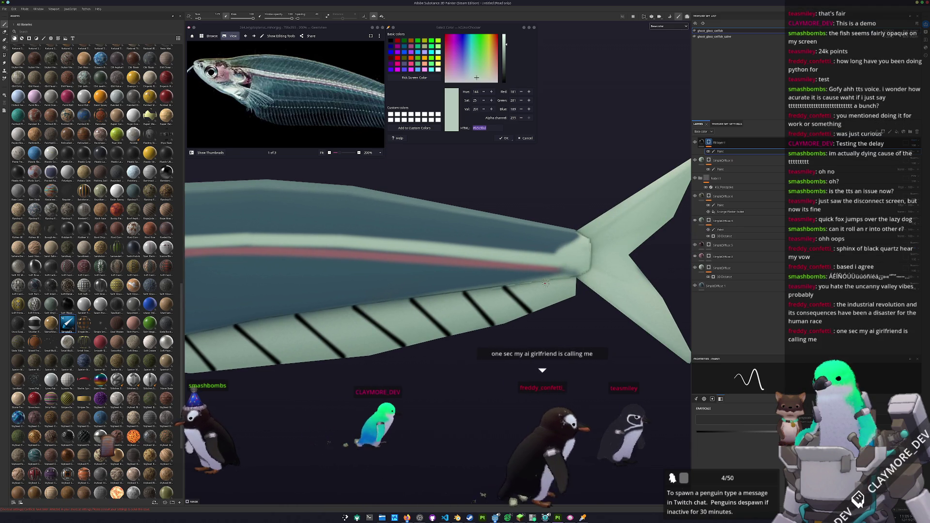
{"action": "left_click_drag", "start_coordinate": [546, 283], "coordinate": [469, 297], "text": "alt"}
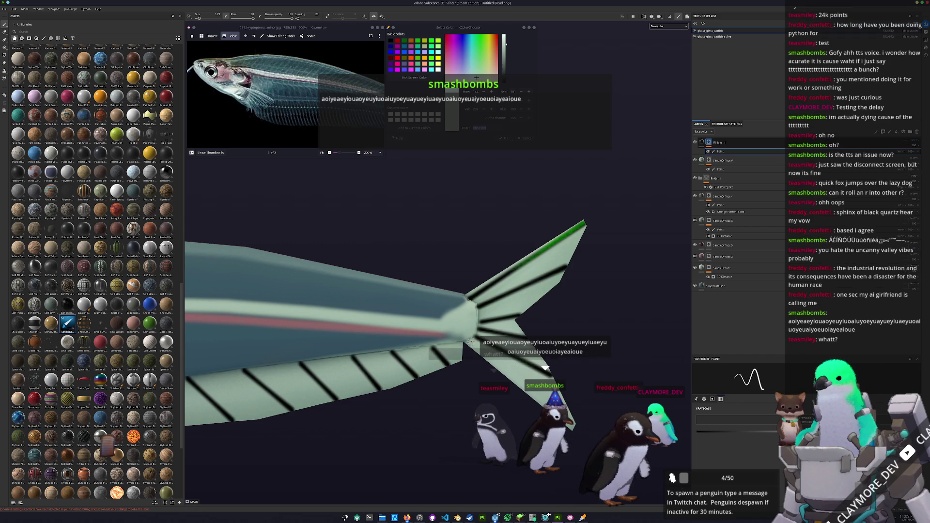
- Review the painted stripes and add Fill layer 2 at the top of the layer stack
{"action": "key", "text": "shift"}
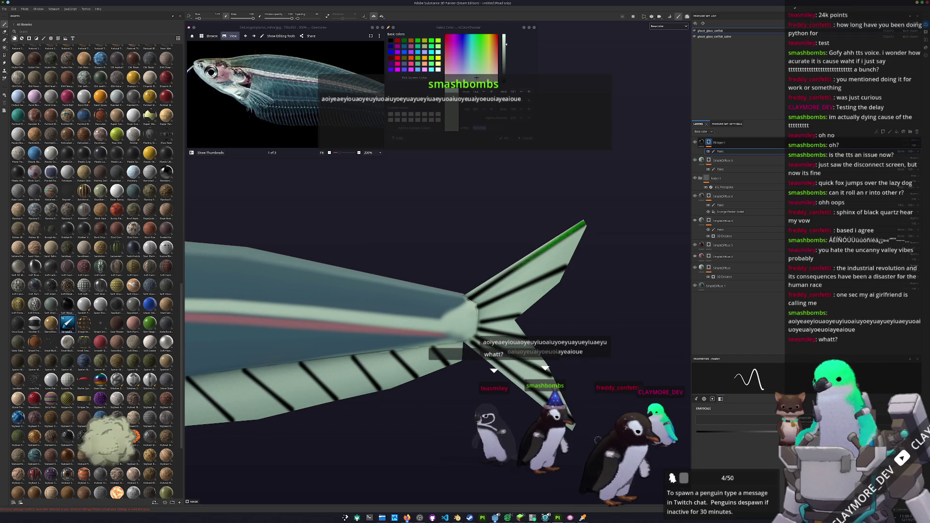
{"action": "mouse_move", "coordinate": [417, 339]}
{"action": "left_mouse_down"}
{"action": "mouse_move", "coordinate": [340, 353]}
{"action": "mouse_move", "coordinate": [520, 379]}
{"action": "mouse_move", "coordinate": [613, 361]}
{"action": "mouse_move", "coordinate": [569, 368]}
{"action": "left_mouse_up"}
{"action": "left_click_drag", "start_coordinate": [528, 371], "coordinate": [522, 371]}
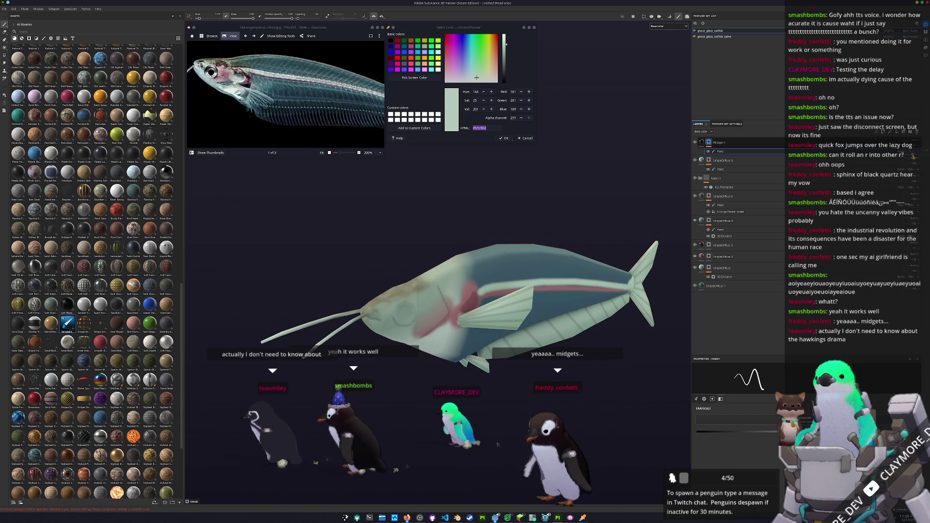
{"action": "mouse_move", "coordinate": [586, 398]}
{"action": "left_mouse_down"}
{"action": "mouse_move", "coordinate": [600, 399]}
{"action": "mouse_move", "coordinate": [566, 370]}
{"action": "mouse_move", "coordinate": [470, 385]}
{"action": "left_mouse_up"}
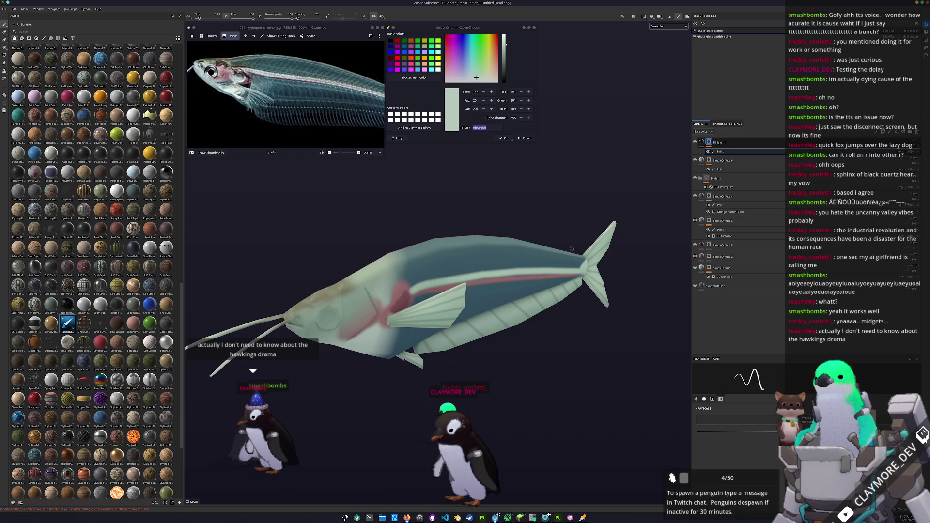
{"action": "left_click", "coordinate": [897, 132]}
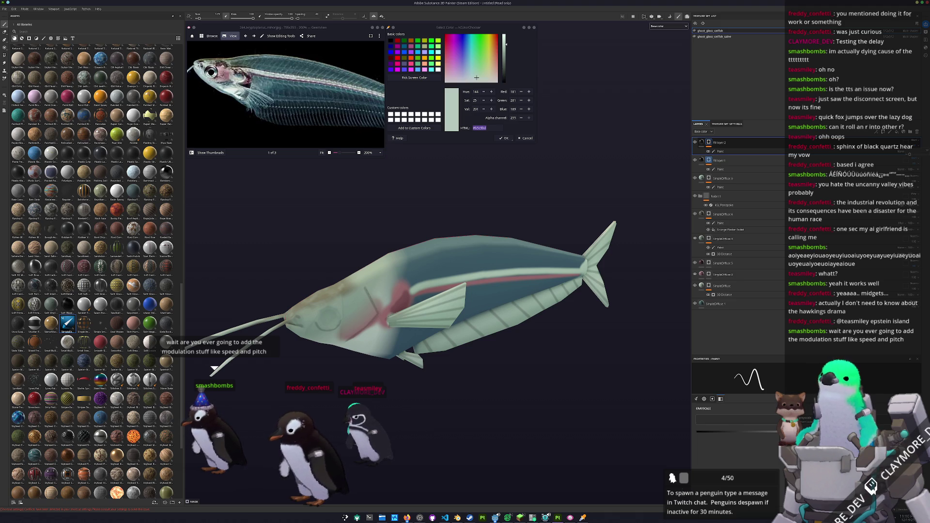
{"action": "left_click", "coordinate": [406, 517]}
- Go to Viewer Rewards > Power-ups & Channel Points and edit the Queue a TTS Message reward
{"action": "left_click_drag", "start_coordinate": [848, 189], "coordinate": [754, 188]}
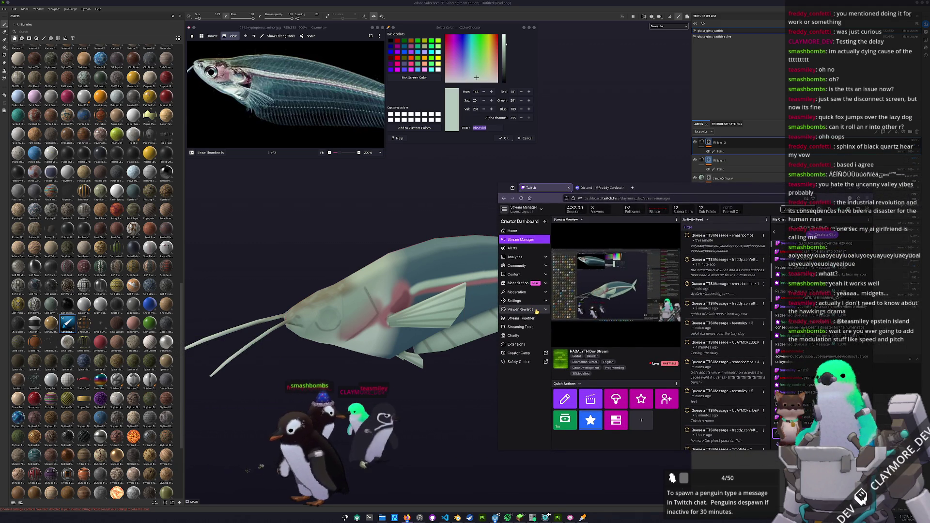
{"action": "left_click", "coordinate": [520, 310]}
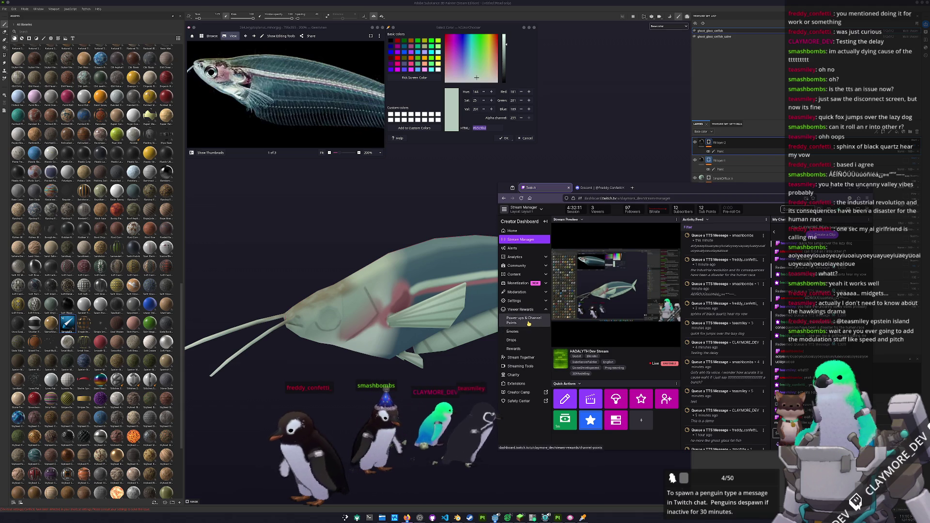
{"action": "left_click", "coordinate": [528, 320]}
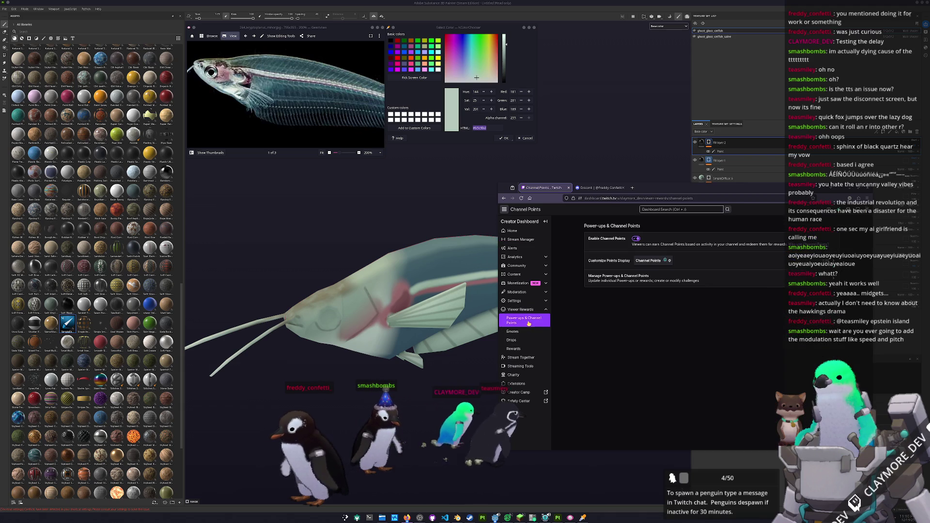
{"action": "left_click", "coordinate": [626, 281]}
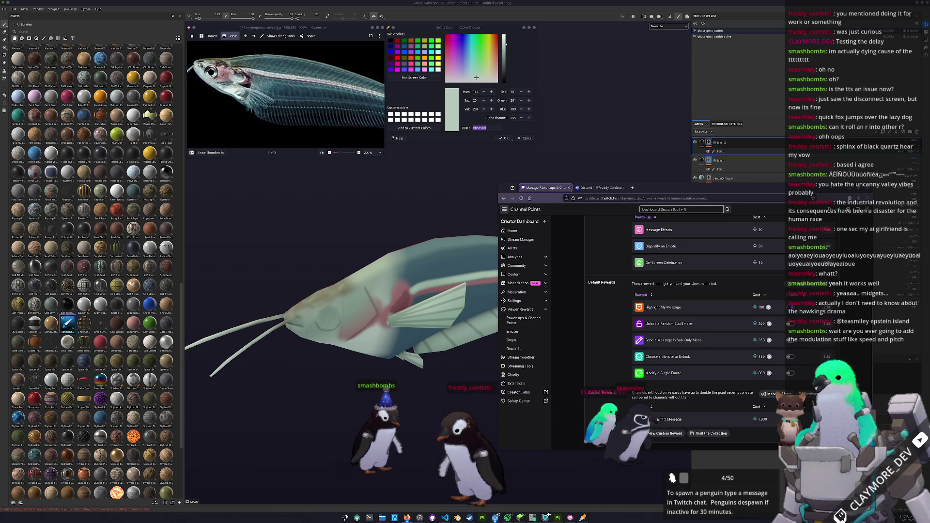
{"action": "left_click", "coordinate": [668, 419]}
- Lower the Queue a TTS Message cost from 1000 to 250 channel points and save
{"action": "scroll", "coordinate": [716, 422], "scroll_direction": "down", "scroll_amount": 2}
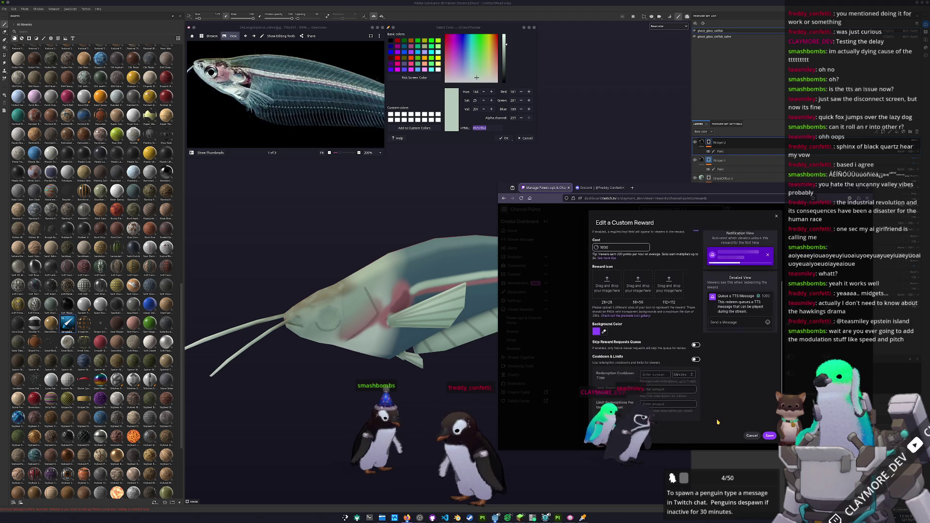
{"action": "scroll", "coordinate": [625, 376], "scroll_direction": "up", "scroll_amount": 2}
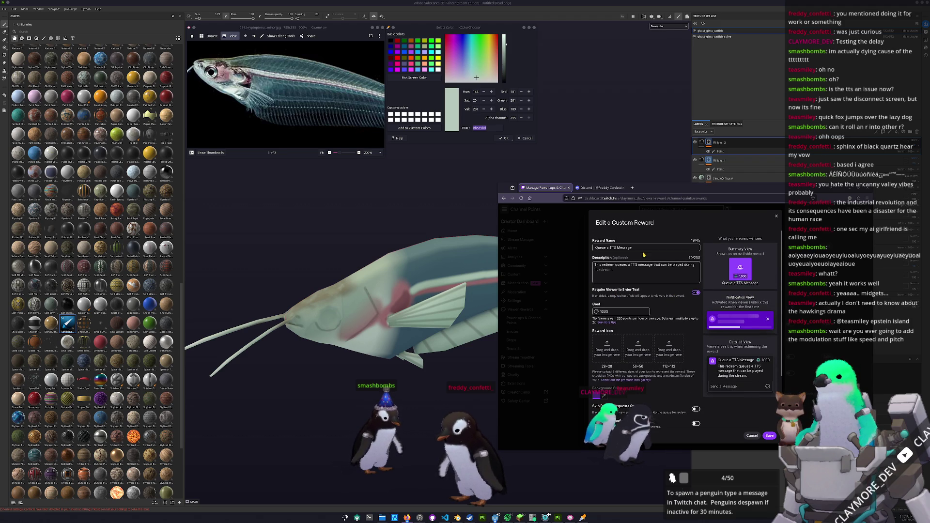
{"action": "scroll", "coordinate": [683, 310], "scroll_direction": "down", "scroll_amount": 2}
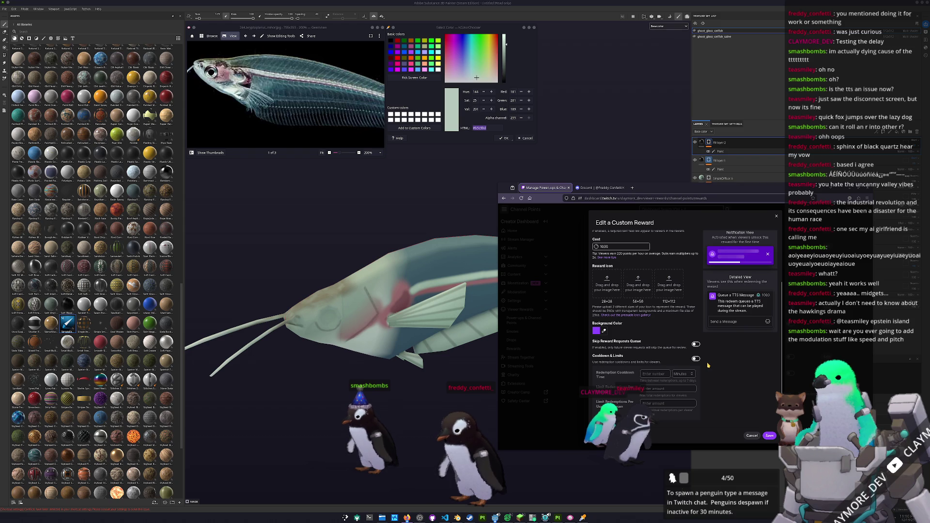
{"action": "scroll", "coordinate": [708, 373], "scroll_direction": "up", "scroll_amount": 2}
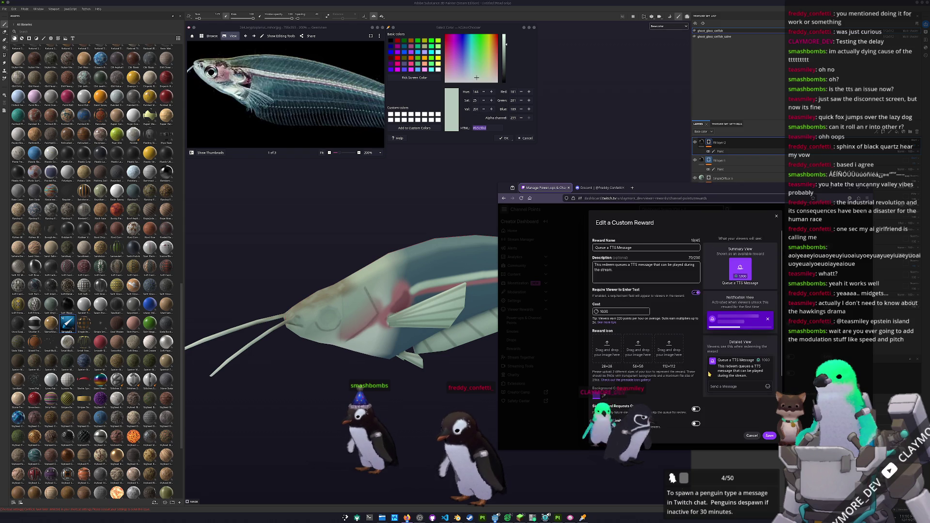
{"action": "scroll", "coordinate": [624, 339], "scroll_direction": "down", "scroll_amount": 1}
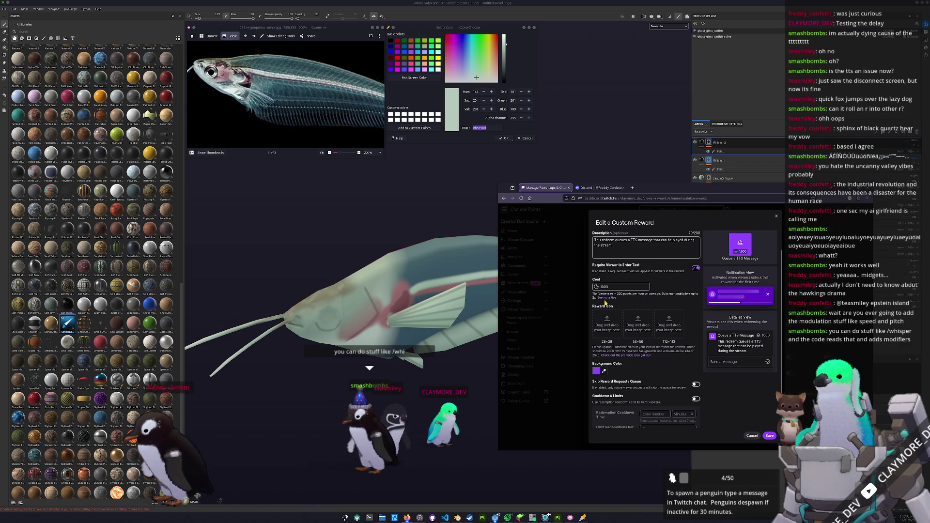
{"action": "left_click", "coordinate": [616, 286]}
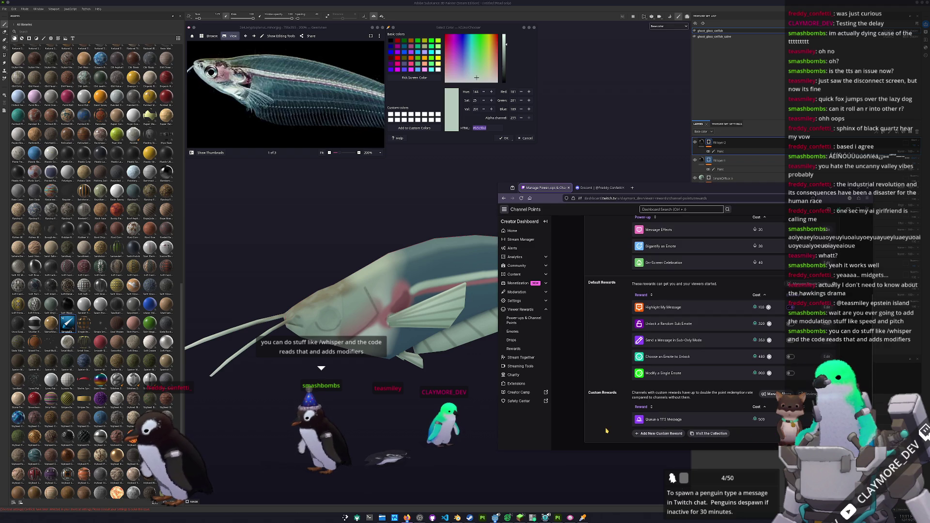
{"action": "left_click", "coordinate": [659, 420]}
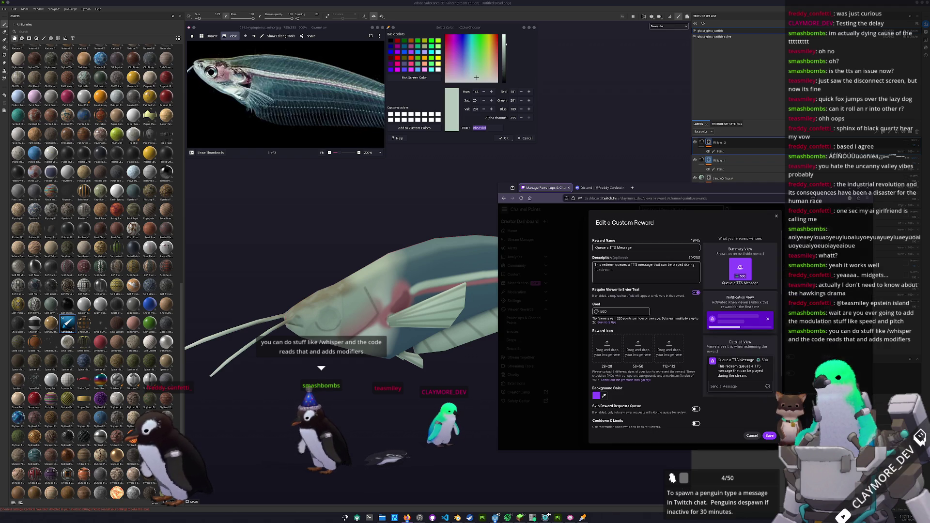
{"action": "key", "text": "BackSpace"}
{"action": "key", "text": "BackSpace"}
{"action": "key", "text": "BackSpace"}
{"action": "type", "text": "250"}
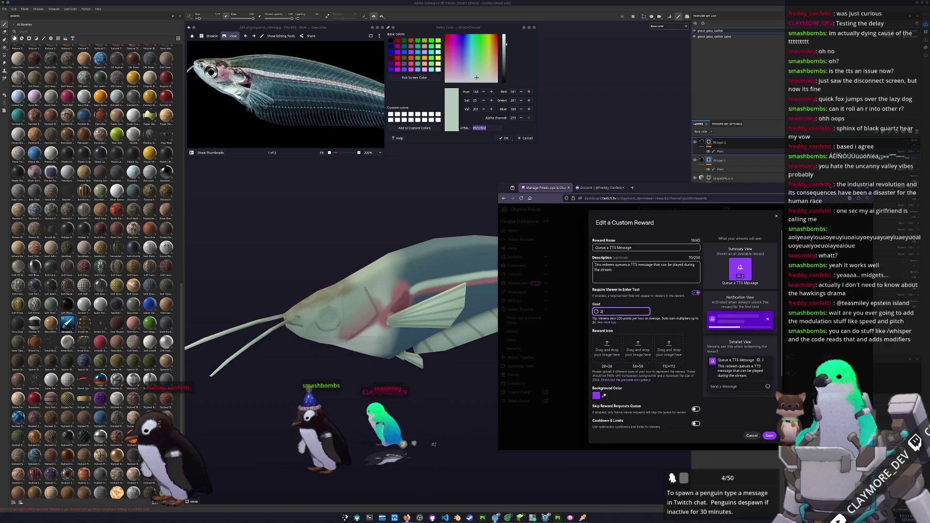
{"action": "left_click", "coordinate": [769, 436]}
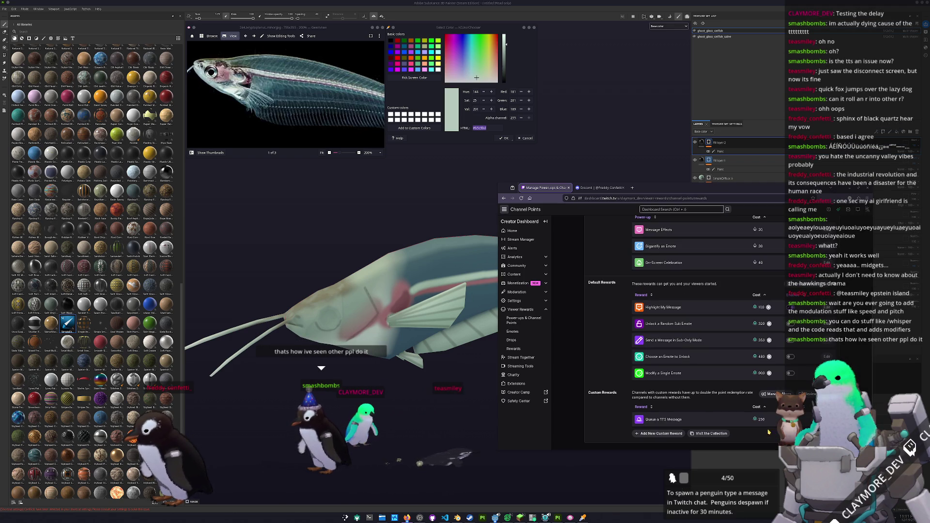
{"action": "scroll", "coordinate": [668, 318], "scroll_direction": "up", "scroll_amount": 5}
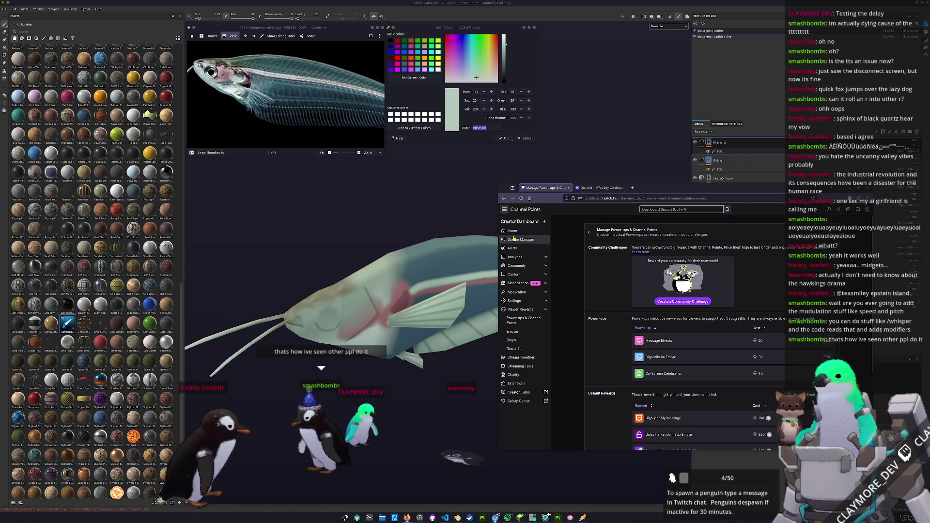
- Return to the Stream Manager and switch back to Substance Painter
{"action": "left_click", "coordinate": [521, 241]}
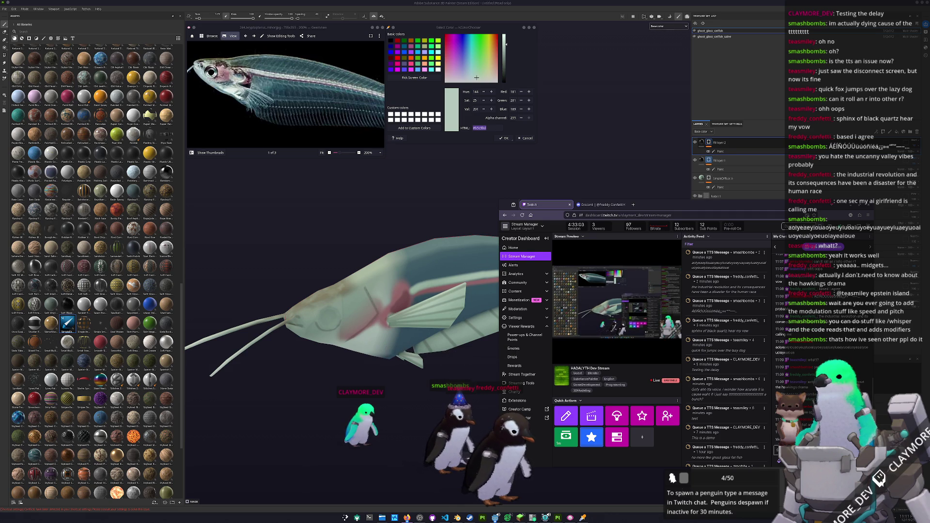
{"action": "key", "text": "alt+Tab"}
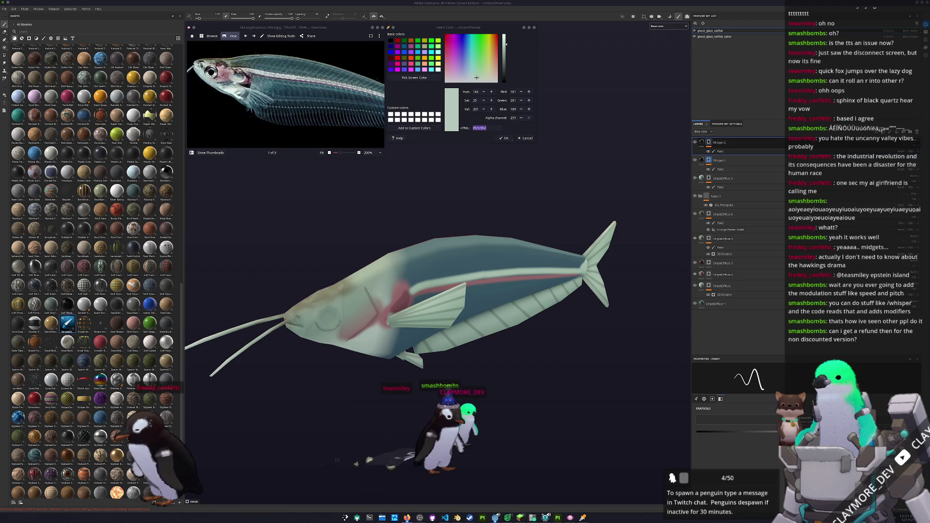
- Bring back the Stream Manager and close the viewer's profile card
{"action": "left_click", "coordinate": [406, 517]}
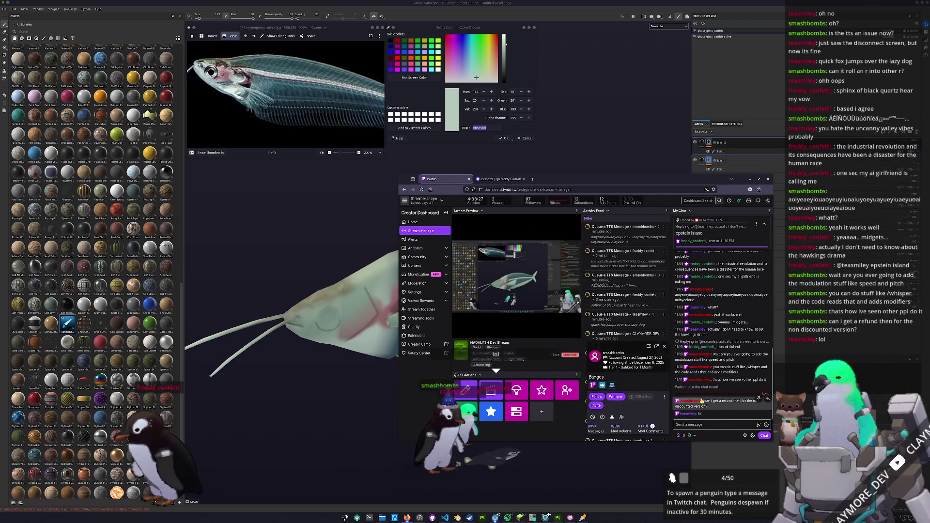
{"action": "left_click", "coordinate": [699, 402]}
{"action": "left_click", "coordinate": [693, 402]}
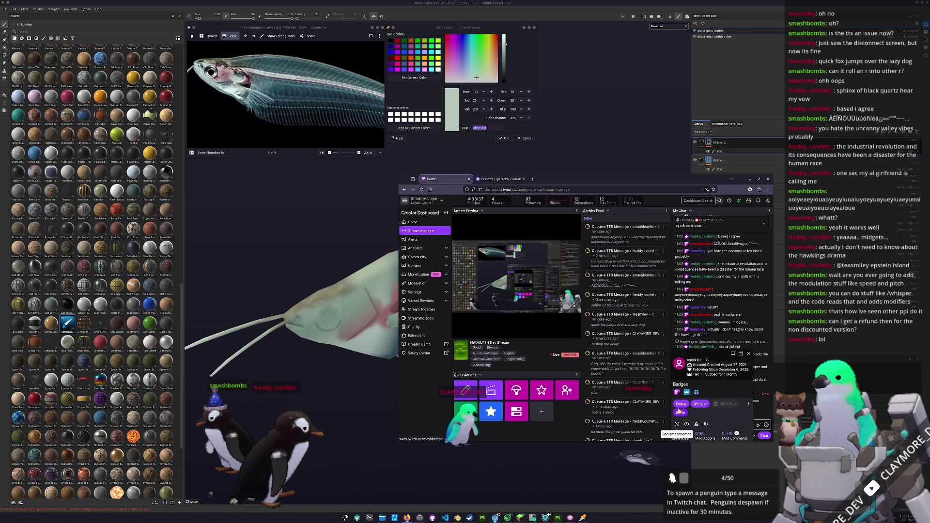
{"action": "left_click", "coordinate": [748, 404]}
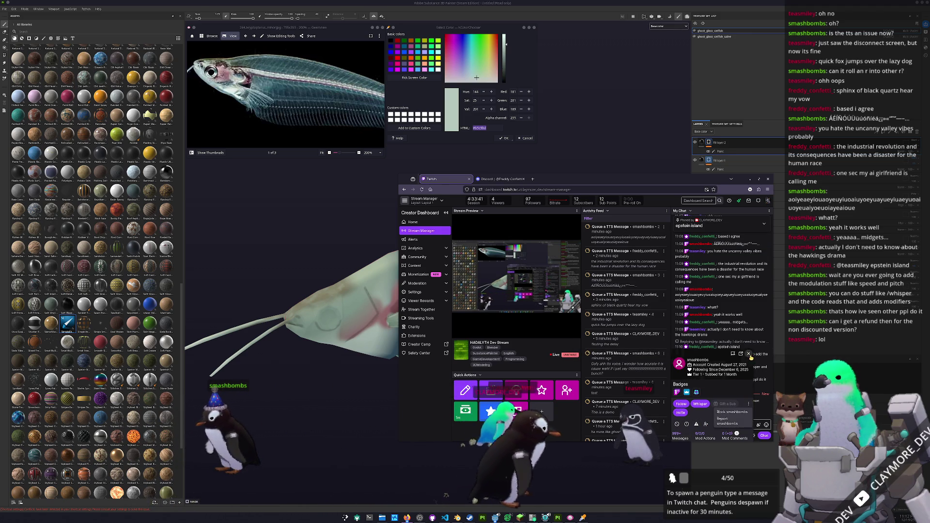
{"action": "key", "text": "Escape"}
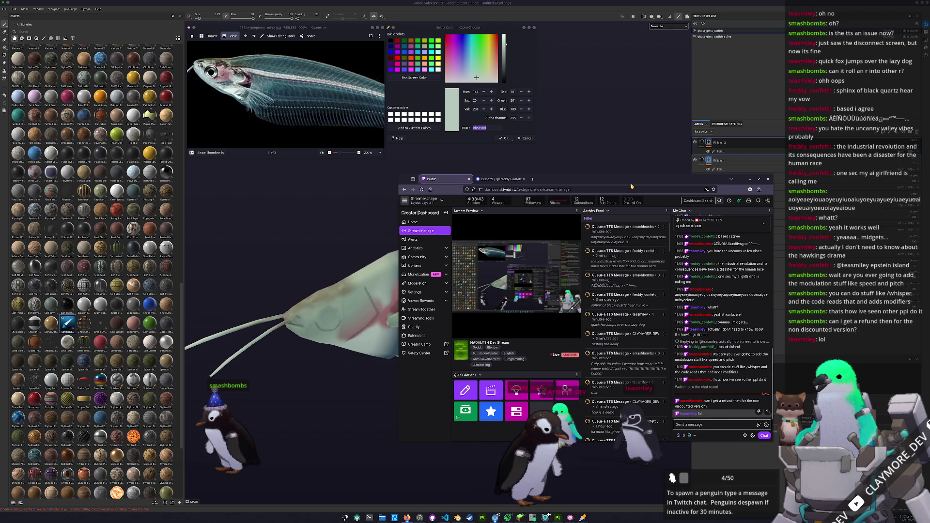
- Minimize the Twitch window, orbit the catfish, then restore the Stream Manager
{"action": "left_click_drag", "start_coordinate": [631, 188], "coordinate": [681, 236]}
{"action": "key", "text": "super+Down"}
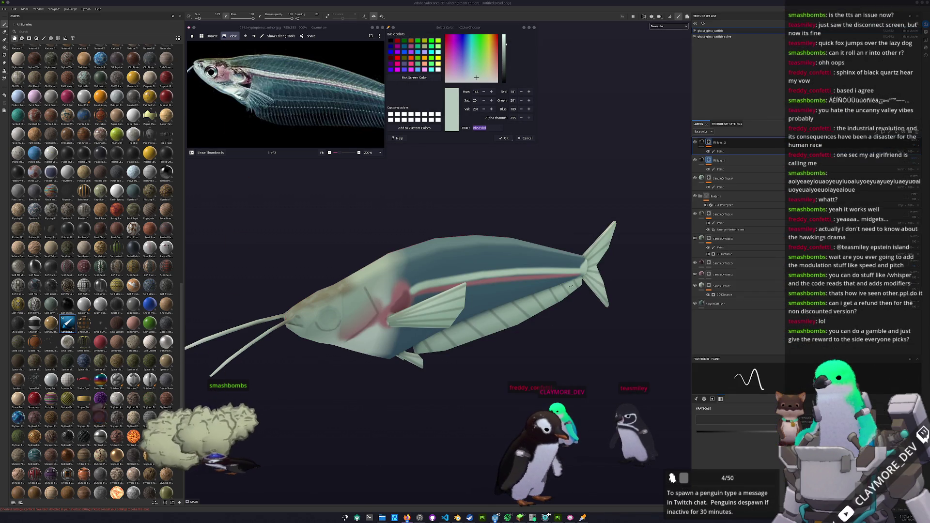
{"action": "left_click_drag", "start_coordinate": [597, 383], "coordinate": [620, 375]}
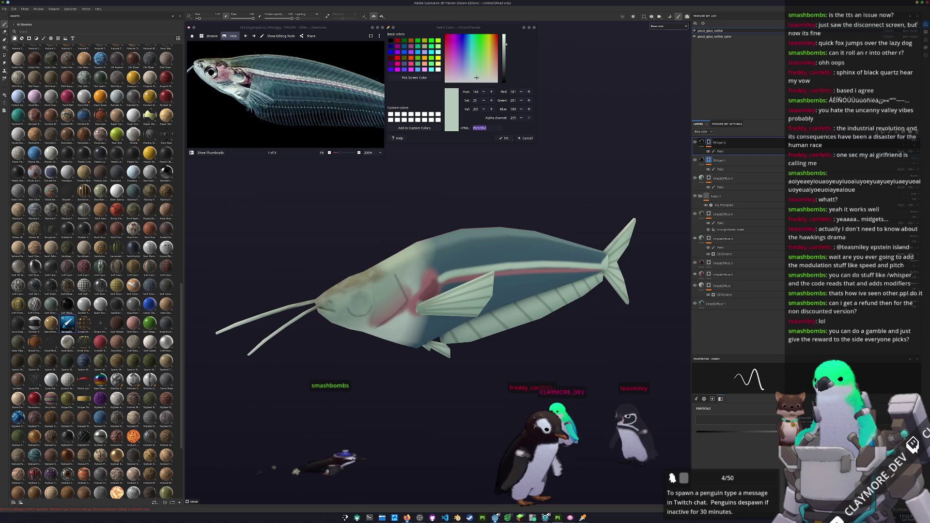
{"action": "key", "text": "alt+Tab"}
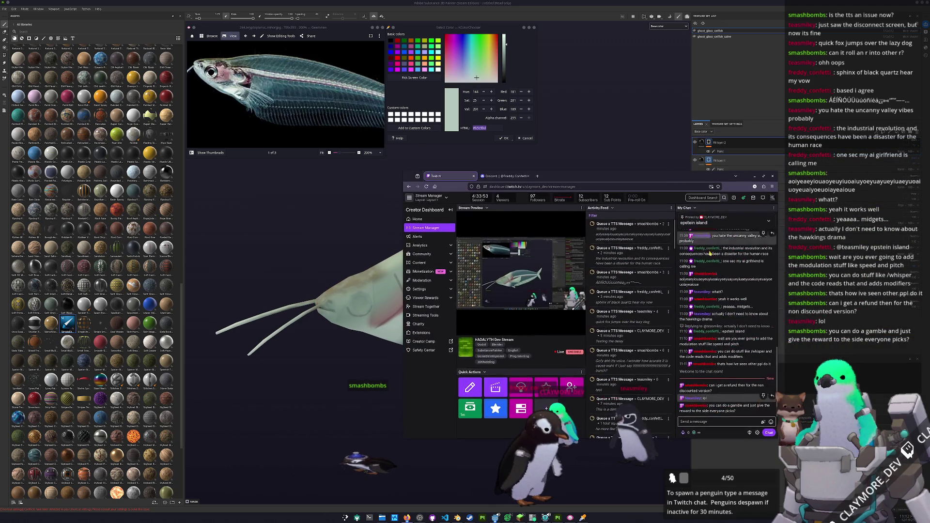
- Hide the pinned message at the top of the stream chat
{"action": "left_click", "coordinate": [764, 422]}
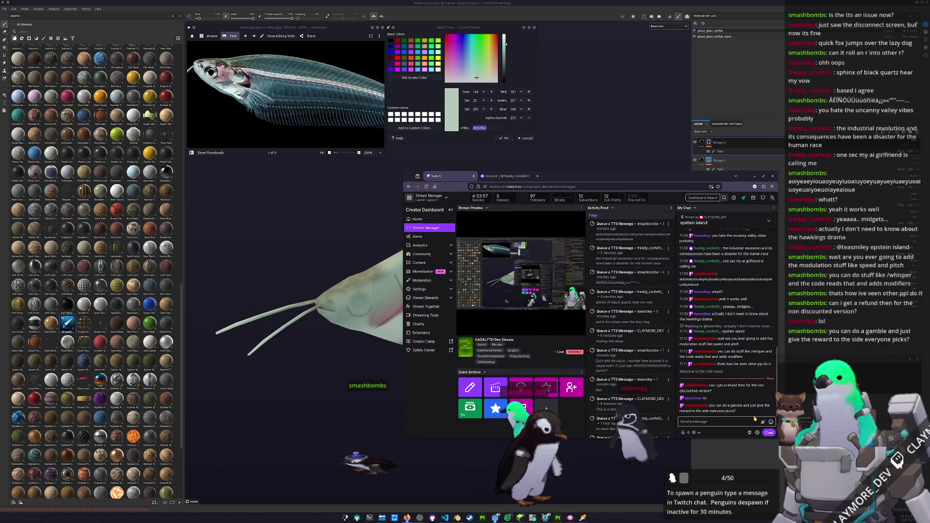
{"action": "mouse_move", "coordinate": [754, 239]}
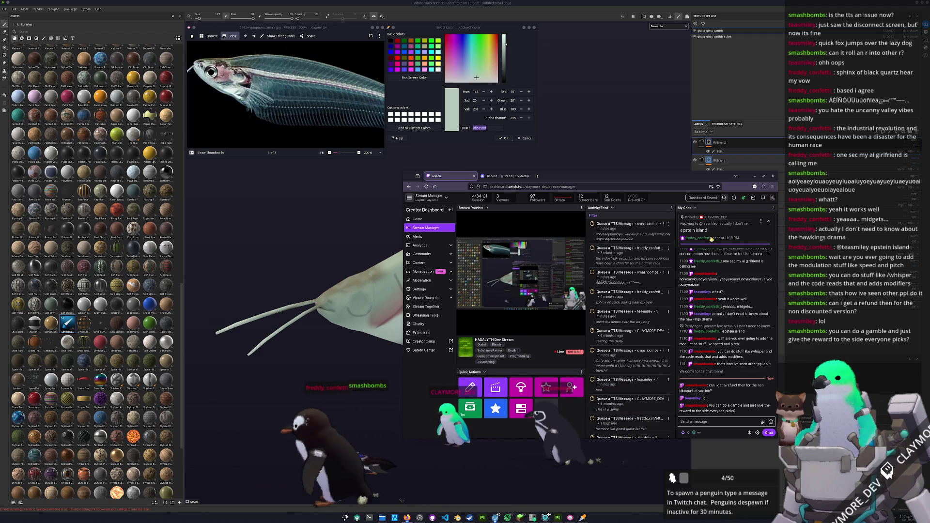
{"action": "left_click", "coordinate": [760, 222]}
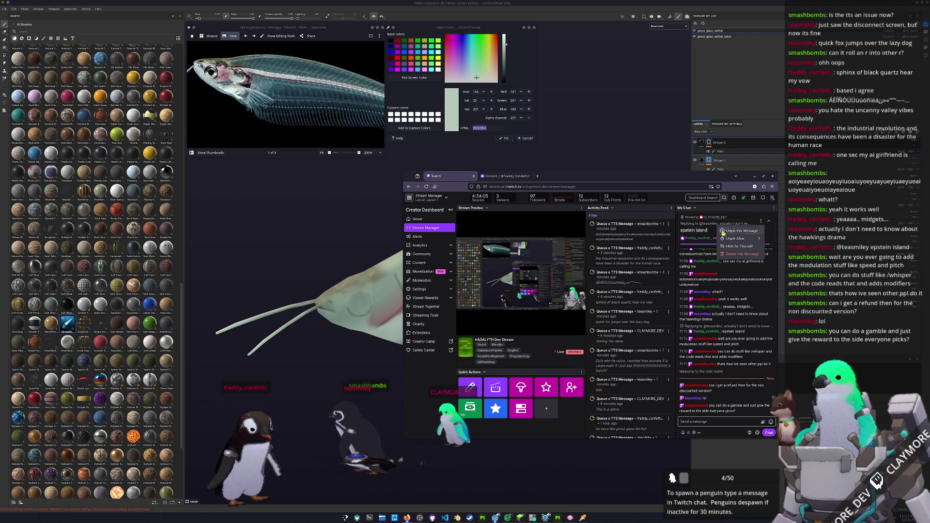
{"action": "left_click", "coordinate": [736, 231]}
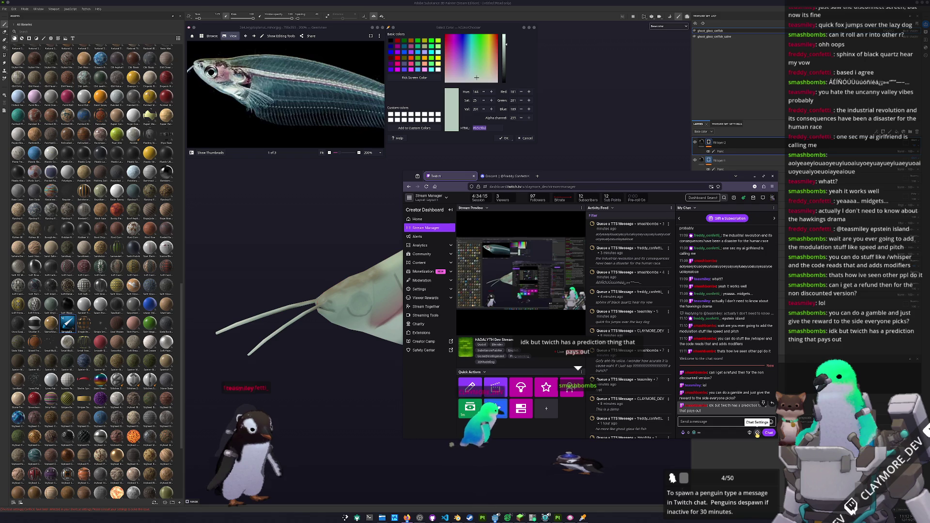
- Send an emote from the emote picker to the stream chat
{"action": "left_click", "coordinate": [771, 422]}
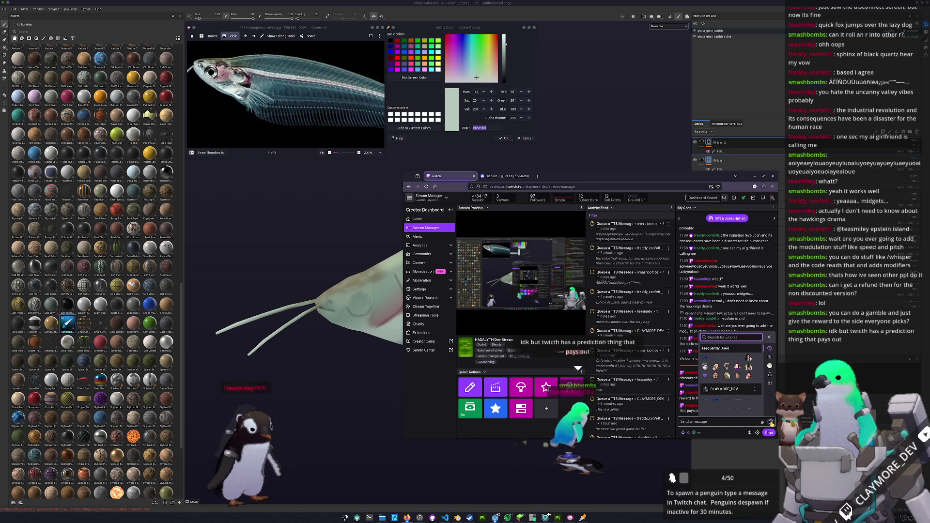
{"action": "left_click", "coordinate": [709, 402]}
{"action": "key", "text": "Return"}
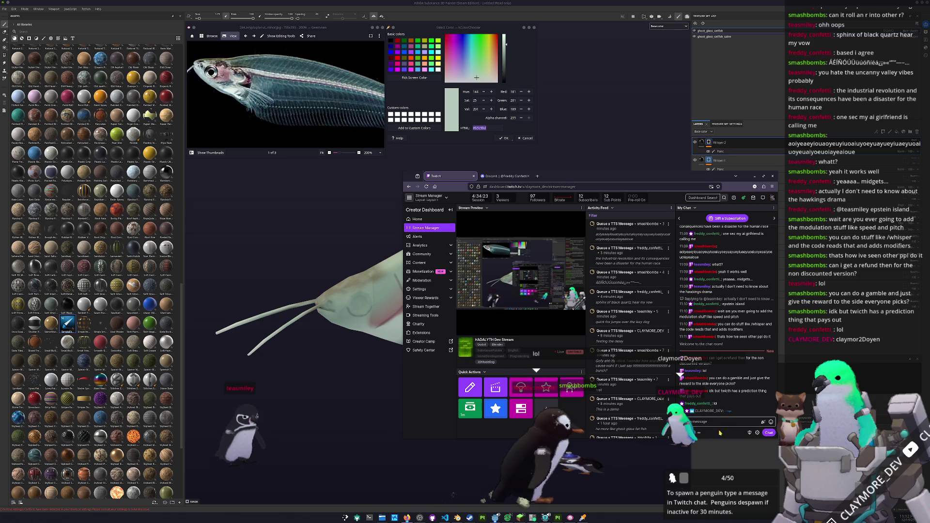
- Pin the 'lol' message to the top of chat, then unpin it
{"action": "left_click", "coordinate": [699, 433]}
{"action": "scroll", "coordinate": [724, 402], "scroll_direction": "up", "scroll_amount": 2}
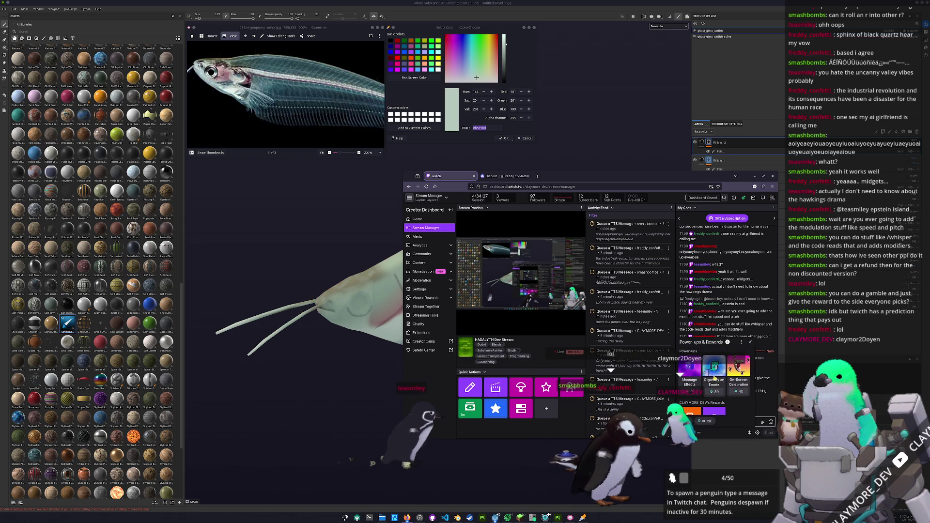
{"action": "left_click", "coordinate": [750, 342]}
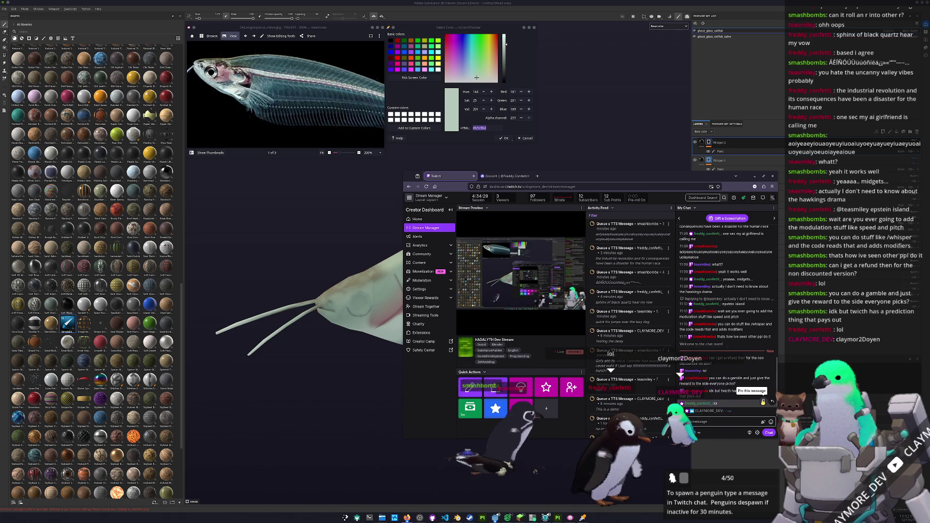
{"action": "left_click", "coordinate": [763, 402]}
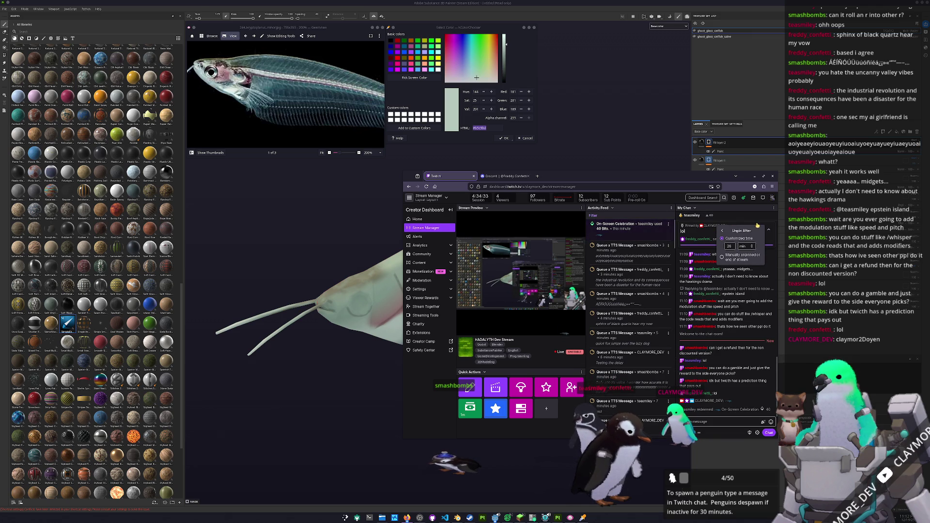
{"action": "left_click", "coordinate": [708, 237]}
{"action": "left_click", "coordinate": [760, 231]}
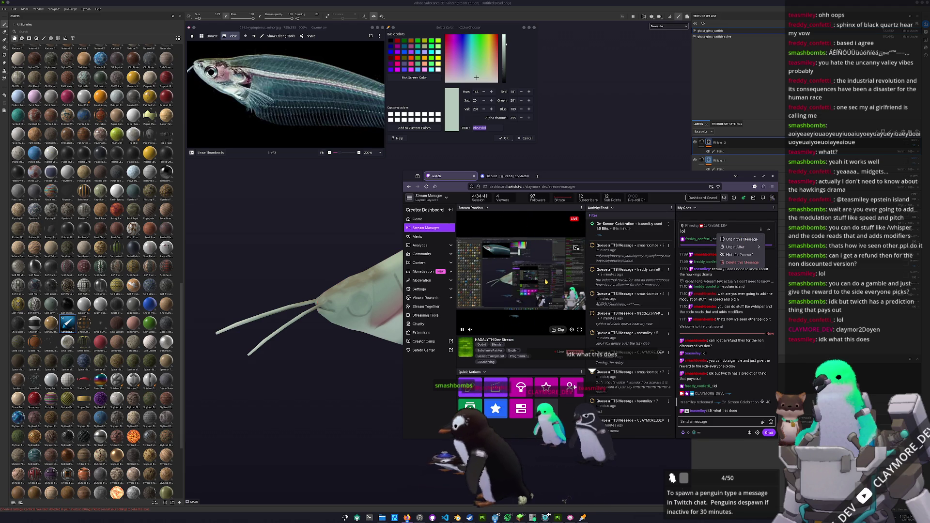
{"action": "left_click", "coordinate": [734, 240]}
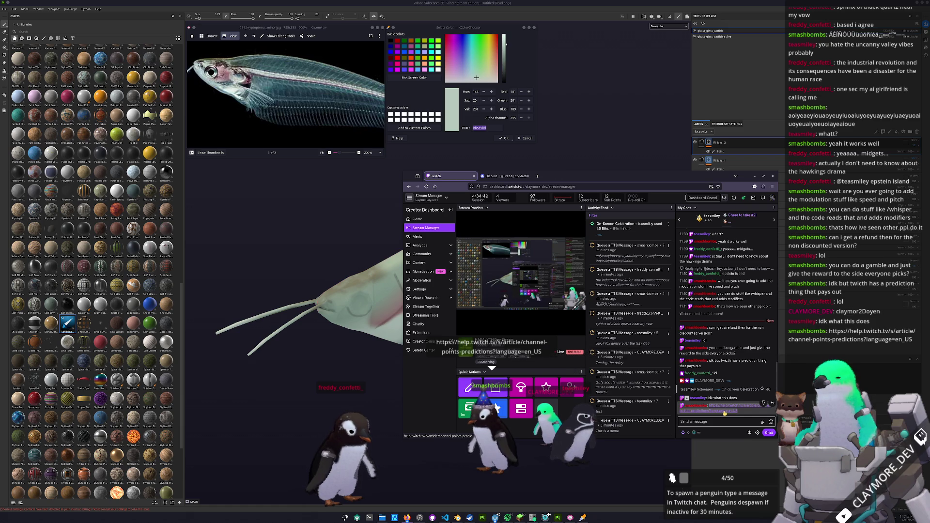
- Open the predictions help link, read Creator: Initial Setup for Predictions, then return to Stream Manager
{"action": "left_click", "coordinate": [724, 411]}
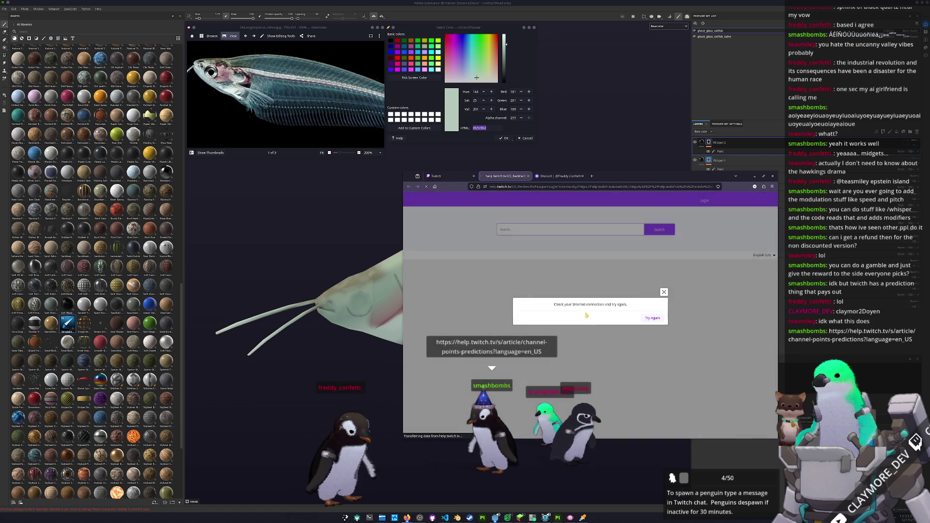
{"action": "left_click", "coordinate": [654, 311]}
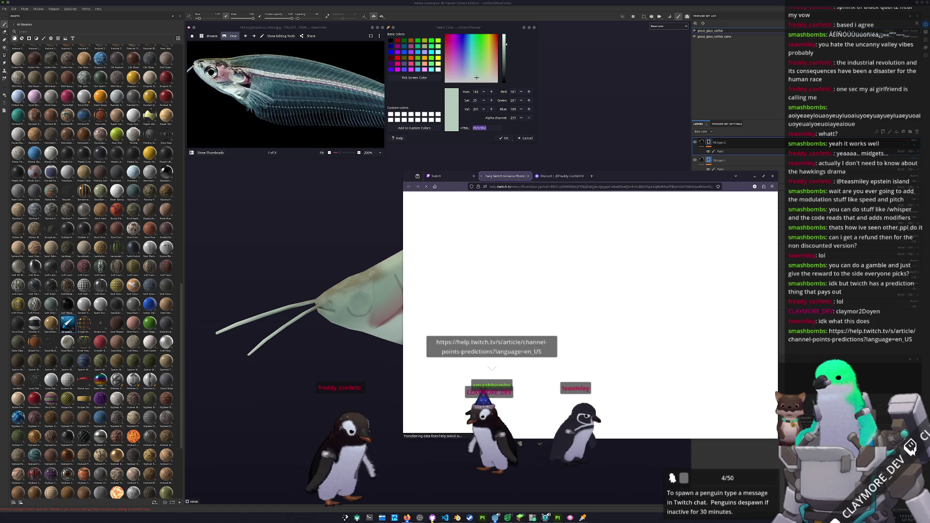
{"action": "left_click", "coordinate": [419, 517]}
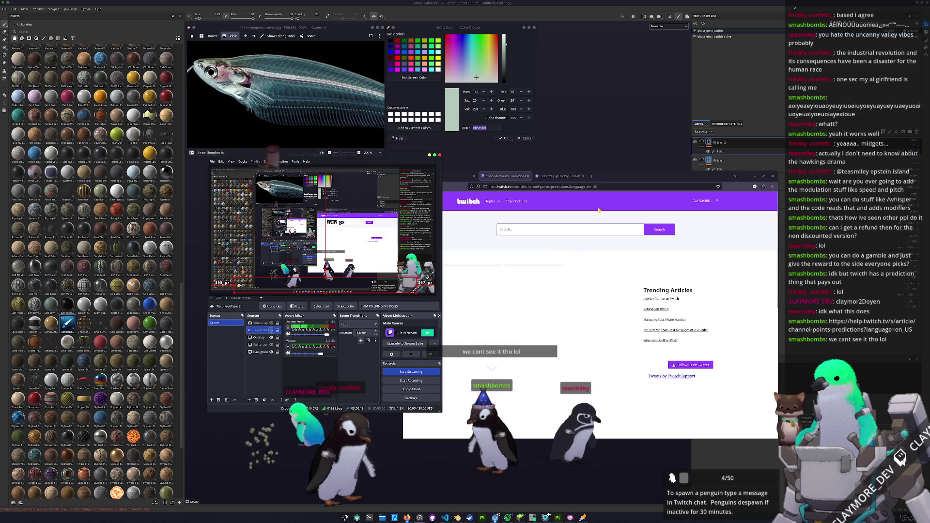
{"action": "left_click", "coordinate": [638, 177]}
{"action": "scroll", "coordinate": [532, 291], "scroll_direction": "down", "scroll_amount": 2}
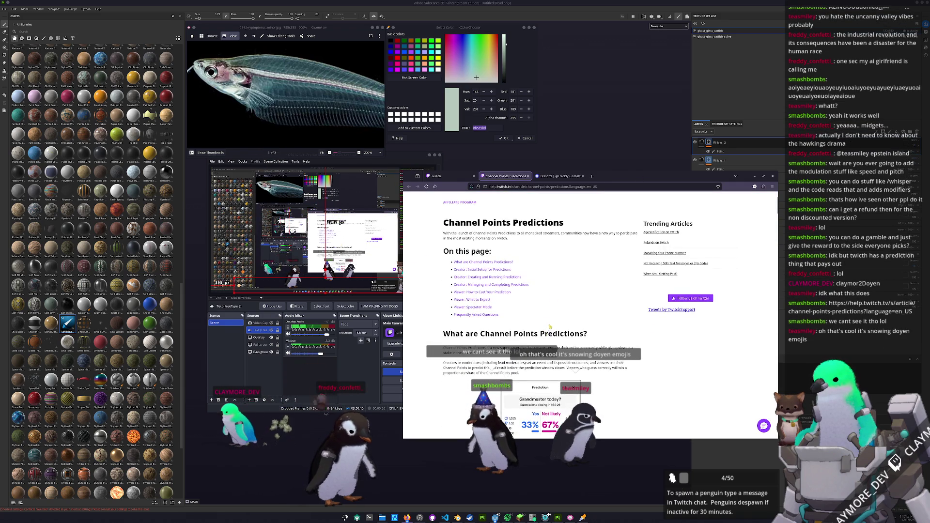
{"action": "scroll", "coordinate": [490, 260], "scroll_direction": "up", "scroll_amount": 1}
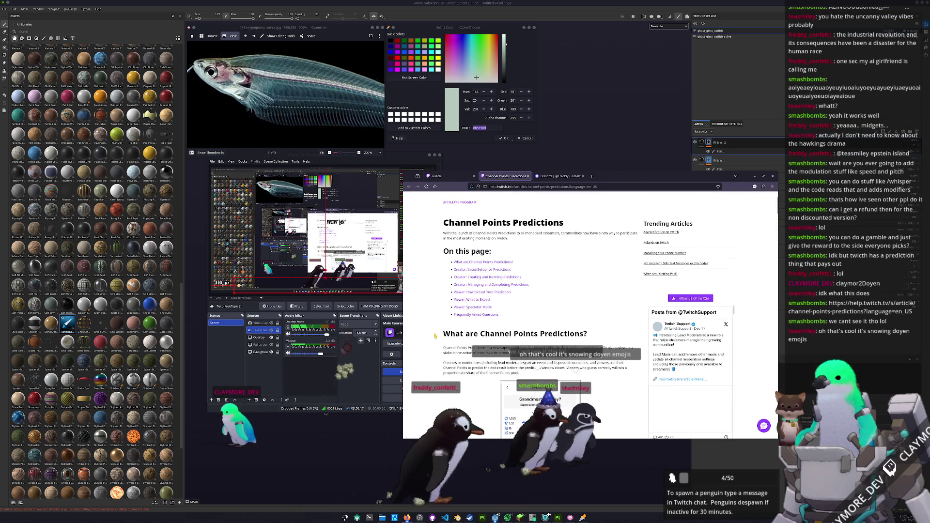
{"action": "left_click", "coordinate": [481, 269]}
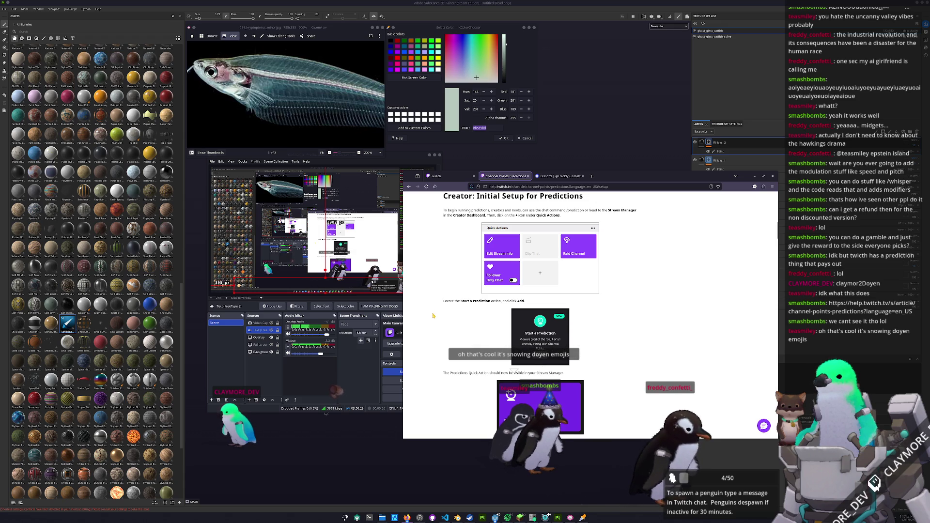
{"action": "left_click", "coordinate": [447, 175]}
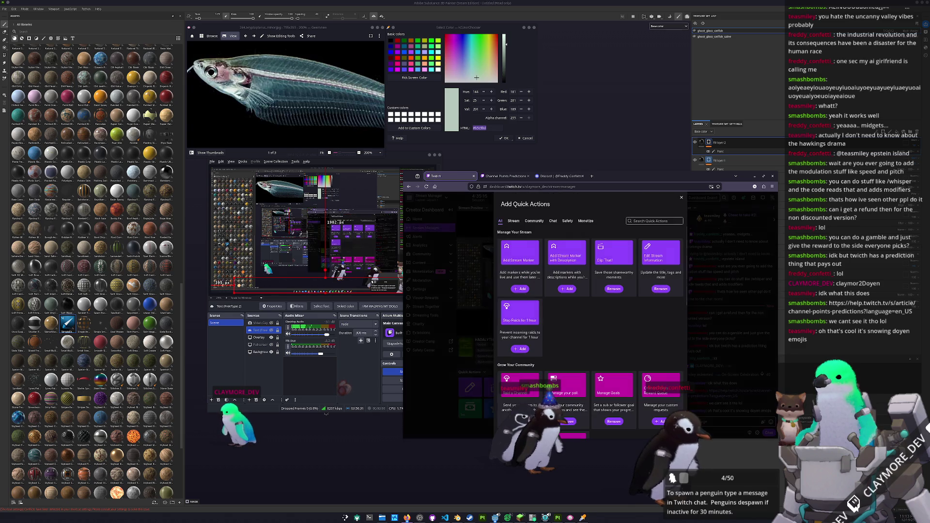
{"action": "left_click", "coordinate": [521, 408]}
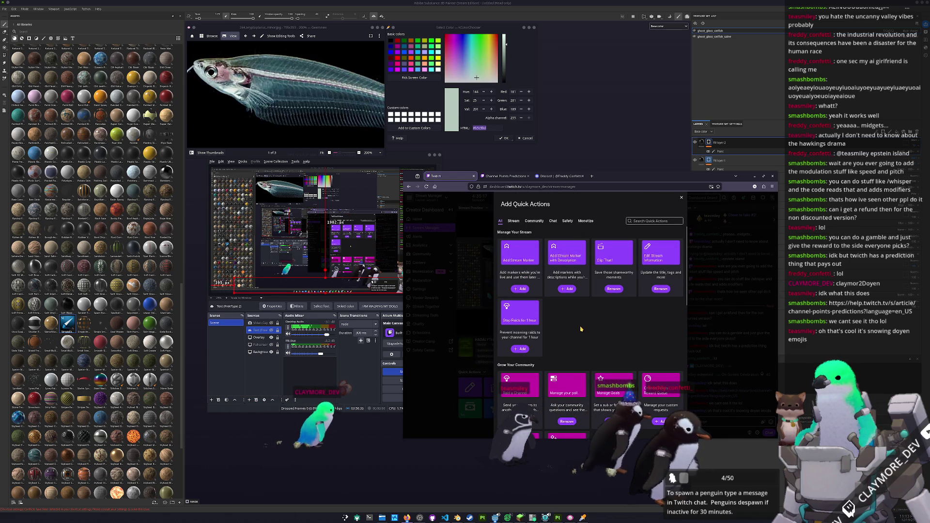
{"action": "scroll", "coordinate": [581, 334], "scroll_direction": "down", "scroll_amount": 2}
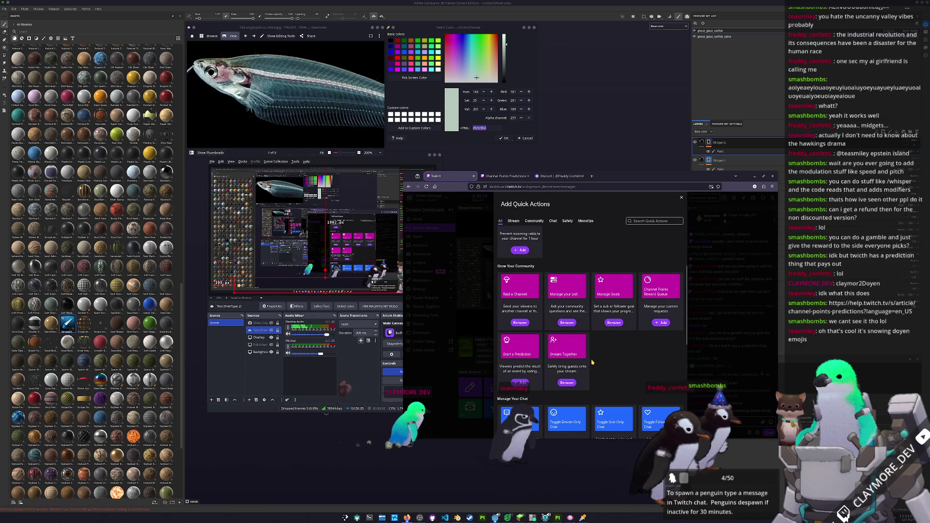
{"action": "scroll", "coordinate": [638, 315], "scroll_direction": "down", "scroll_amount": 1}
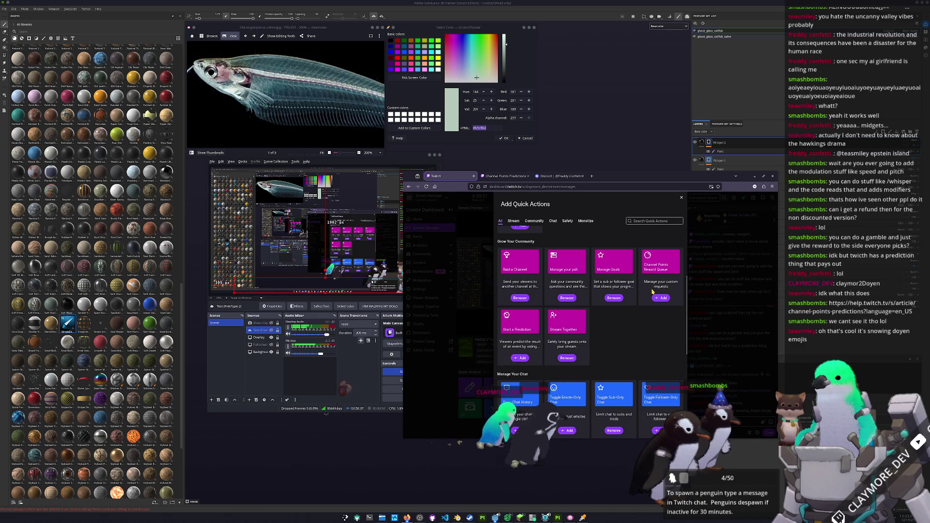
{"action": "scroll", "coordinate": [651, 317], "scroll_direction": "down", "scroll_amount": 3}
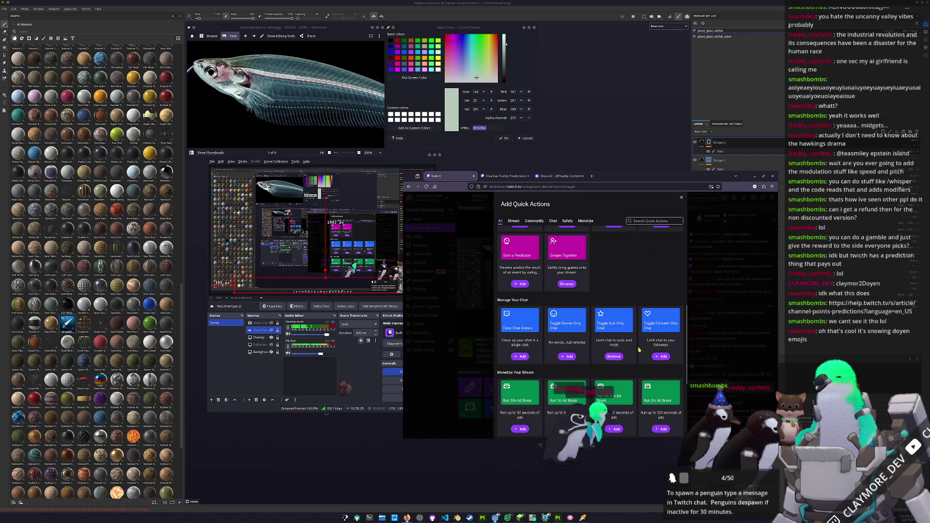
{"action": "scroll", "coordinate": [639, 349], "scroll_direction": "up", "scroll_amount": 6}
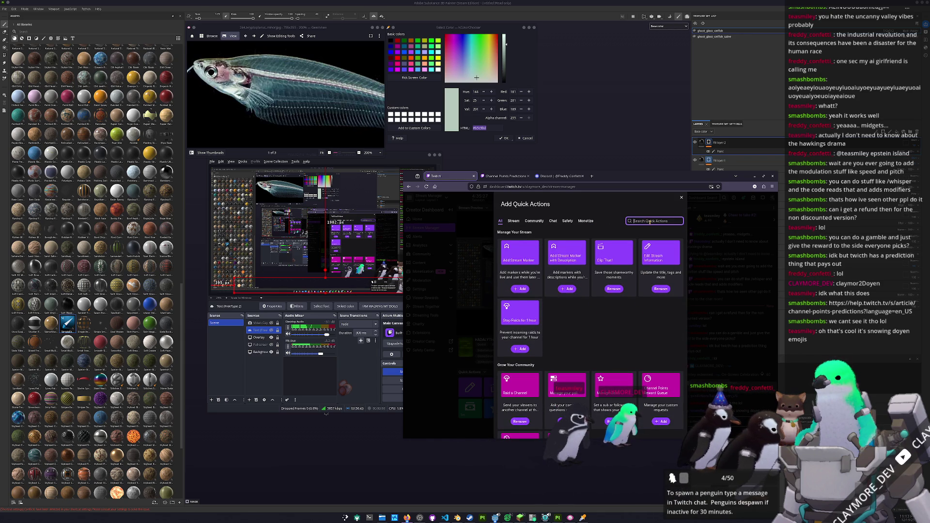
{"action": "type", "text": "pred"}
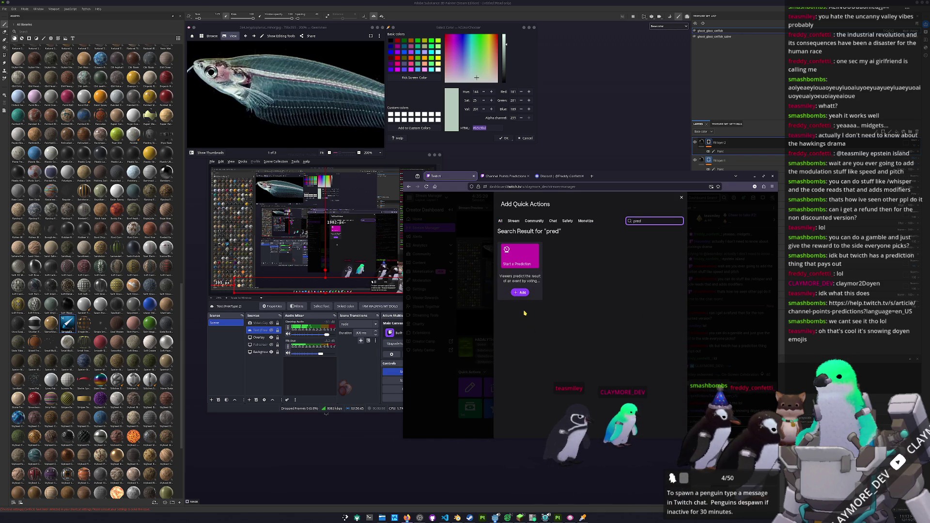
{"action": "left_click", "coordinate": [682, 198]}
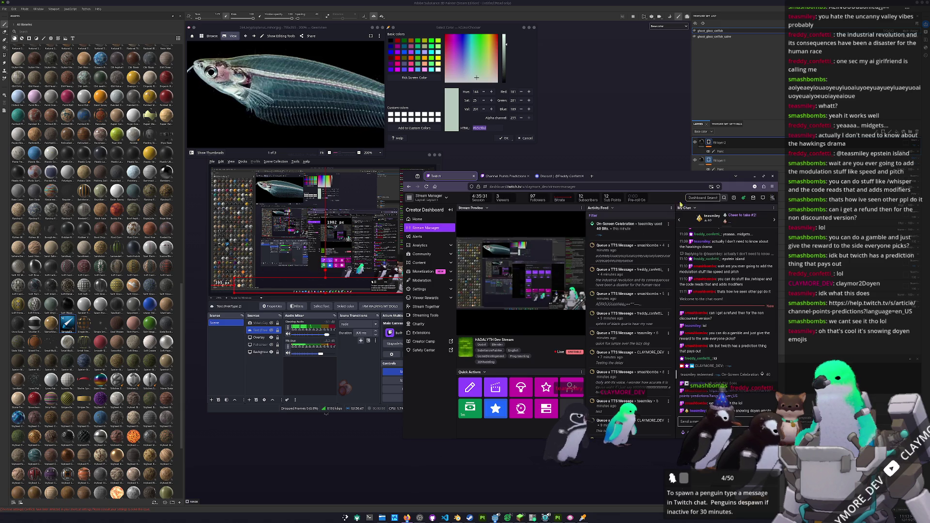
- Launch a prediction titled 'Will I give free channel points?' with outcomes Yes and No
{"action": "left_click", "coordinate": [522, 410]}
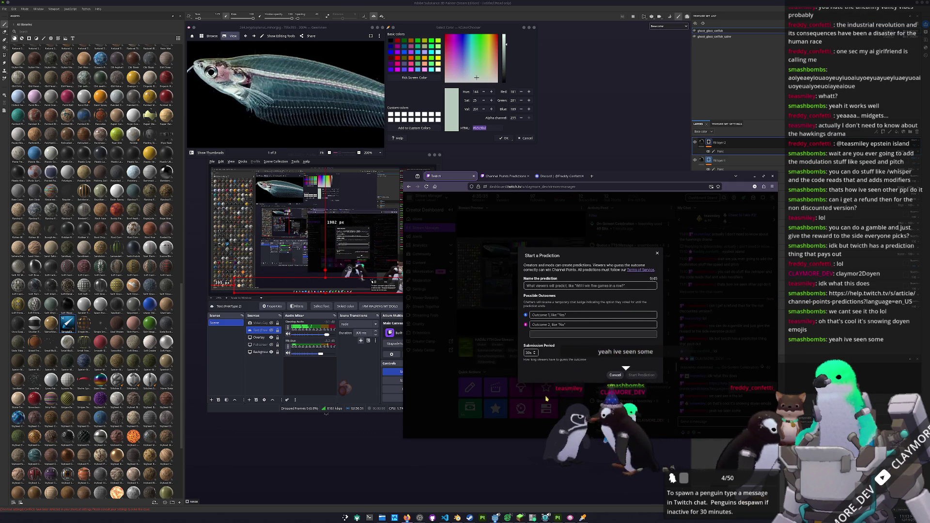
{"action": "left_click", "coordinate": [564, 285]}
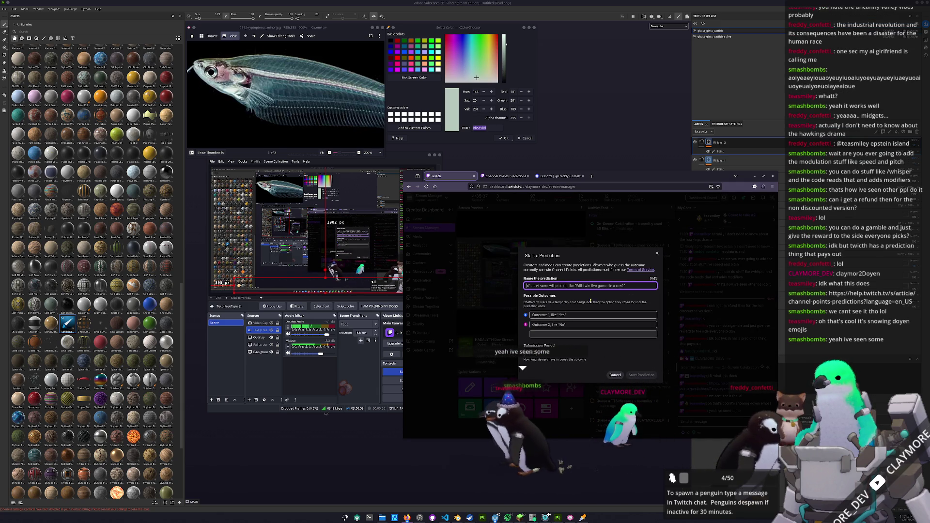
{"action": "type", "text": "Will I give "}
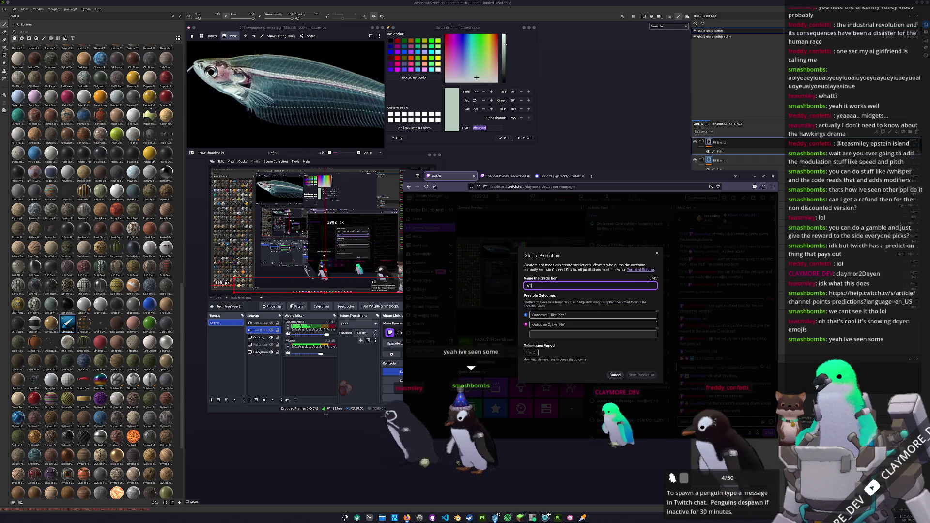
{"action": "type", "text": "fr"}
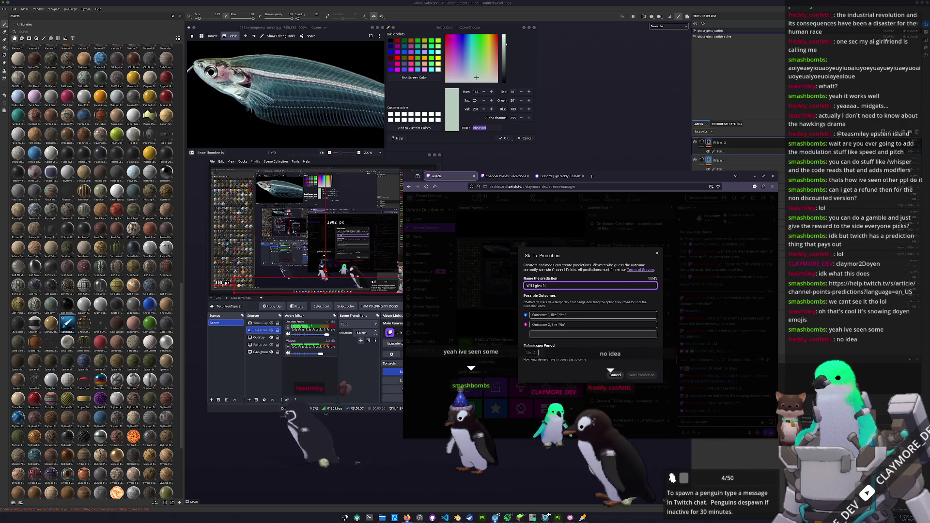
{"action": "type", "text": "ee channel points"}
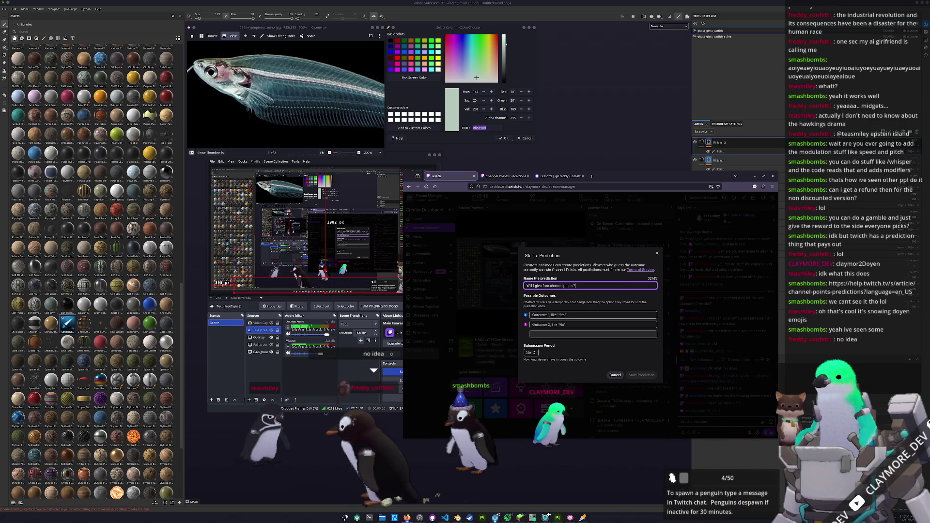
{"action": "type", "text": "?"}
{"action": "left_click", "coordinate": [555, 314]}
{"action": "left_click", "coordinate": [555, 324]}
{"action": "type", "text": "No"}
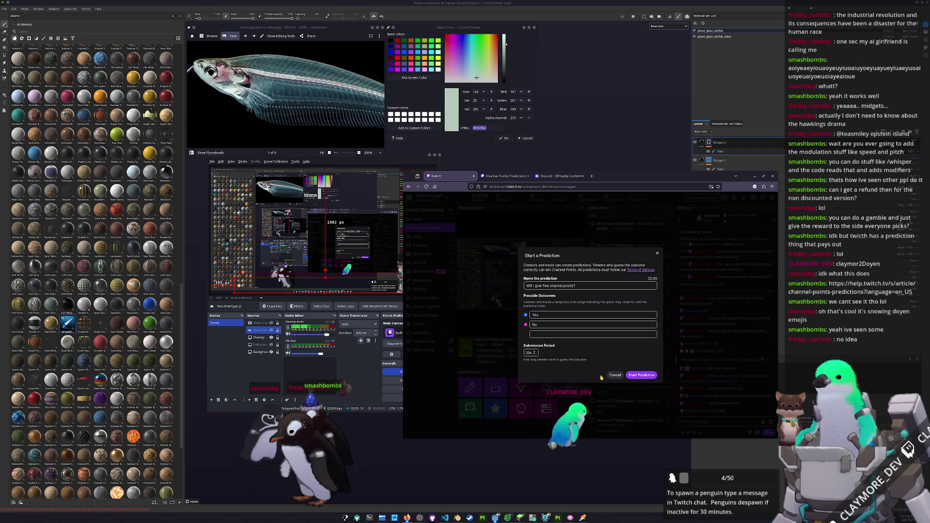
{"action": "left_click", "coordinate": [643, 376]}
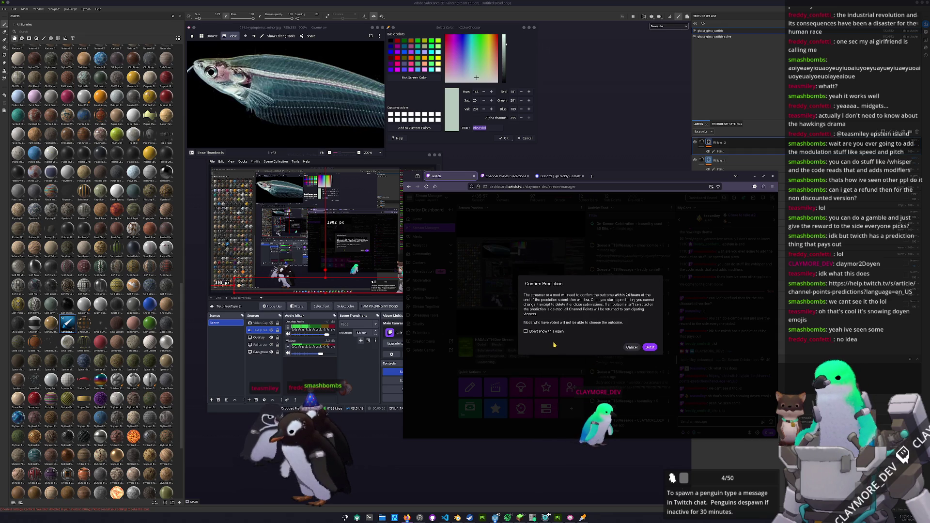
{"action": "left_click", "coordinate": [650, 347]}
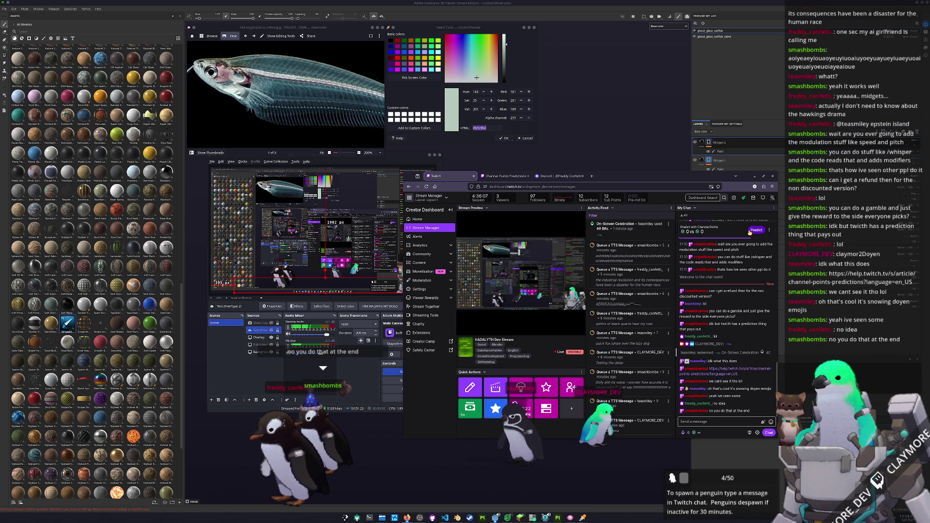
- Complete the free-channel-points prediction with Yes winning, then move the browser window aside
{"action": "left_click", "coordinate": [751, 231]}
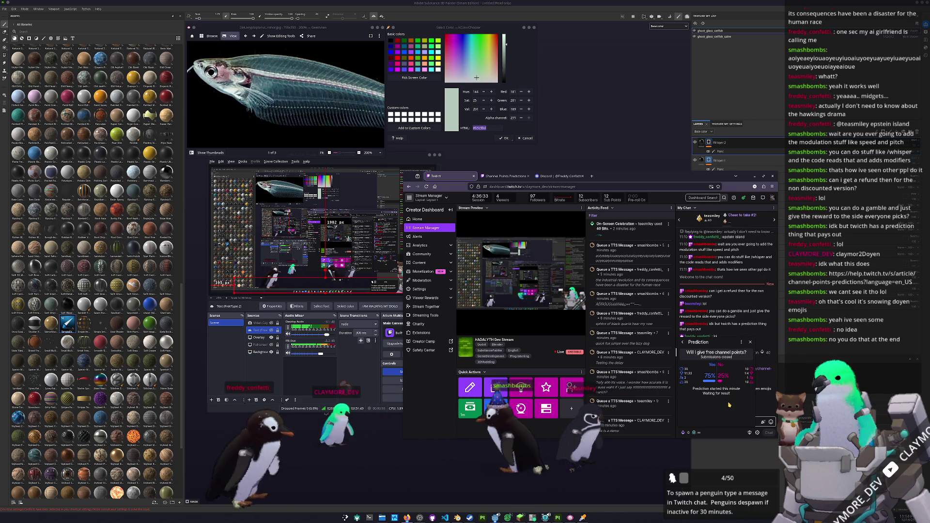
{"action": "left_click", "coordinate": [750, 343]}
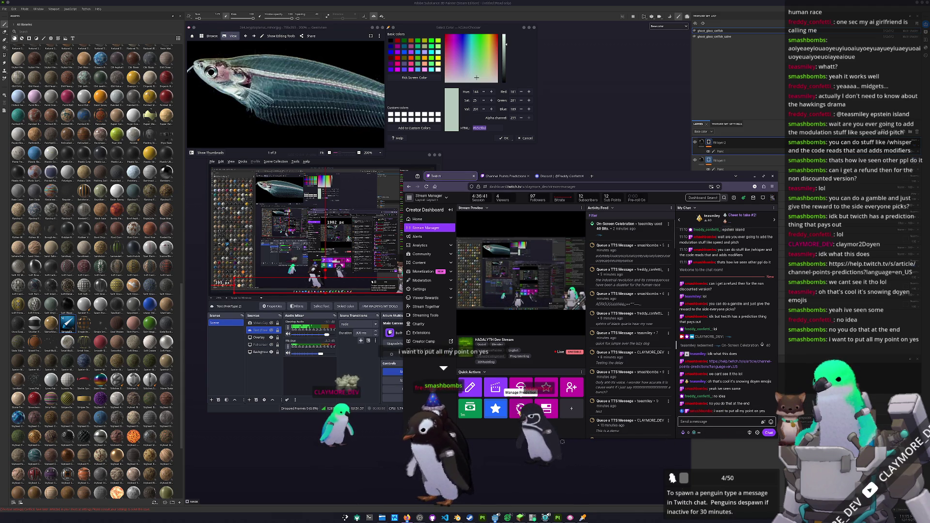
{"action": "left_click", "coordinate": [520, 387]}
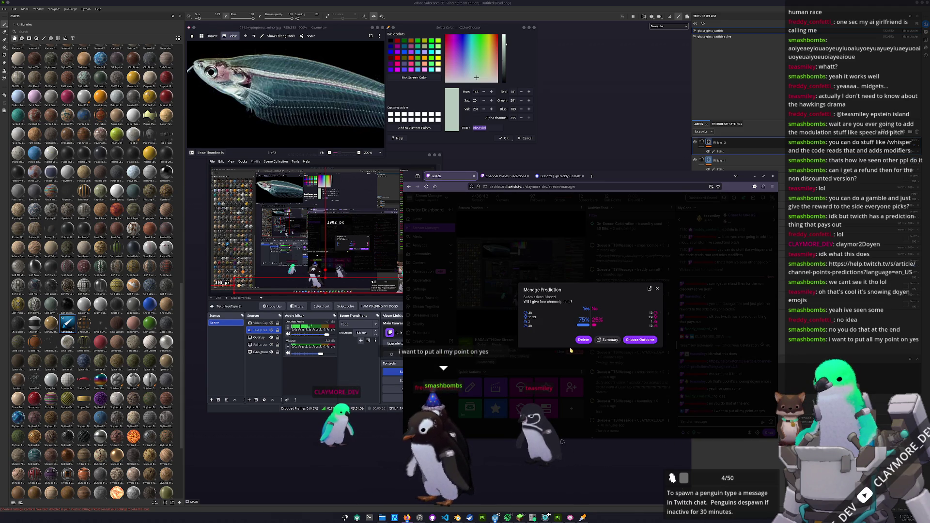
{"action": "left_click", "coordinate": [637, 340]}
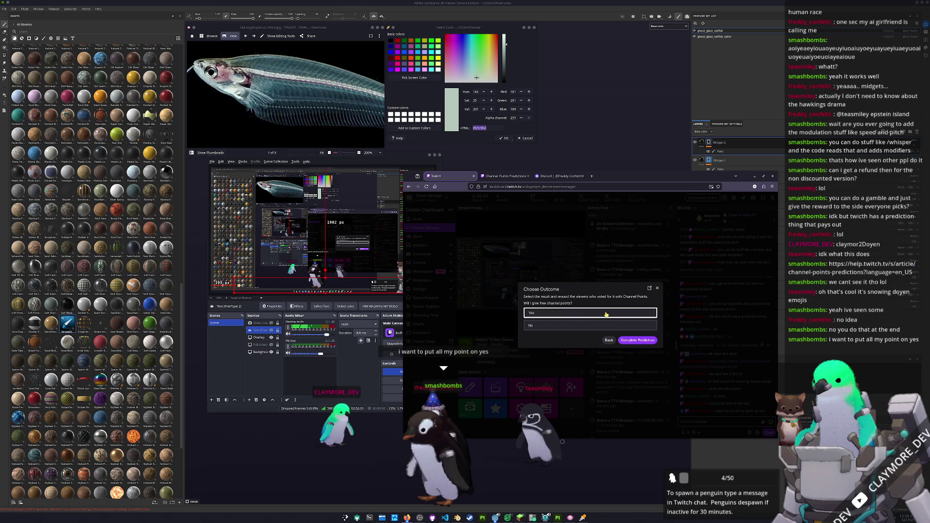
{"action": "left_click", "coordinate": [645, 340]}
{"action": "left_click", "coordinate": [637, 335]}
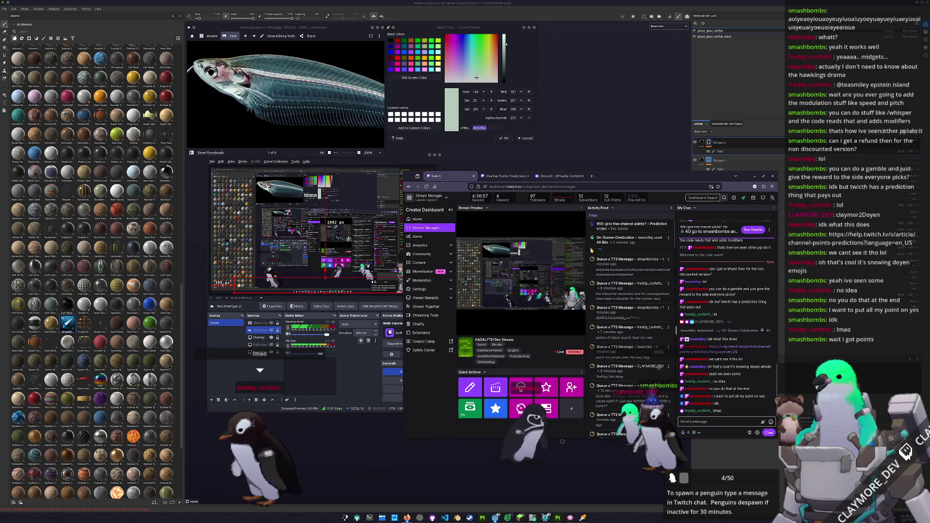
{"action": "mouse_move", "coordinate": [611, 181]}
{"action": "left_mouse_down"}
{"action": "mouse_move", "coordinate": [637, 185]}
{"action": "mouse_move", "coordinate": [644, 202]}
{"action": "mouse_move", "coordinate": [929, 204]}
{"action": "left_mouse_up"}
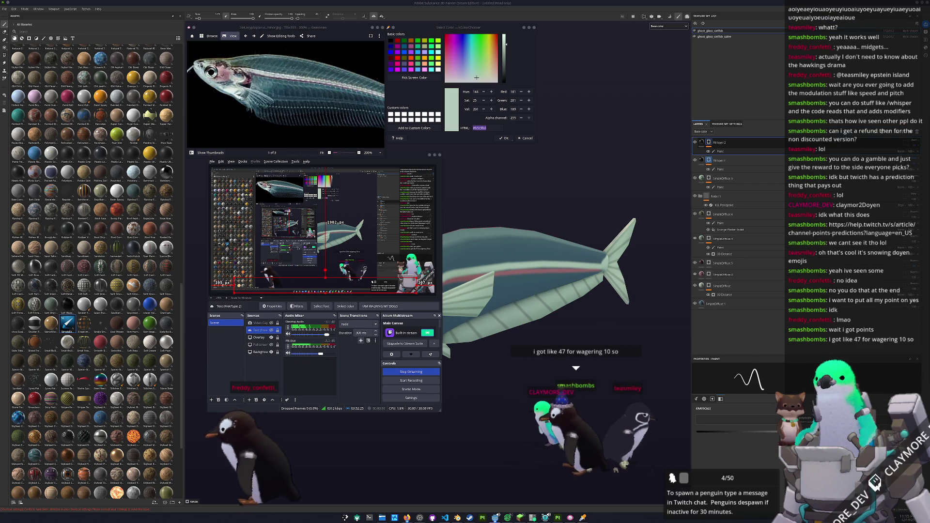
{"action": "left_click", "coordinate": [407, 517]}
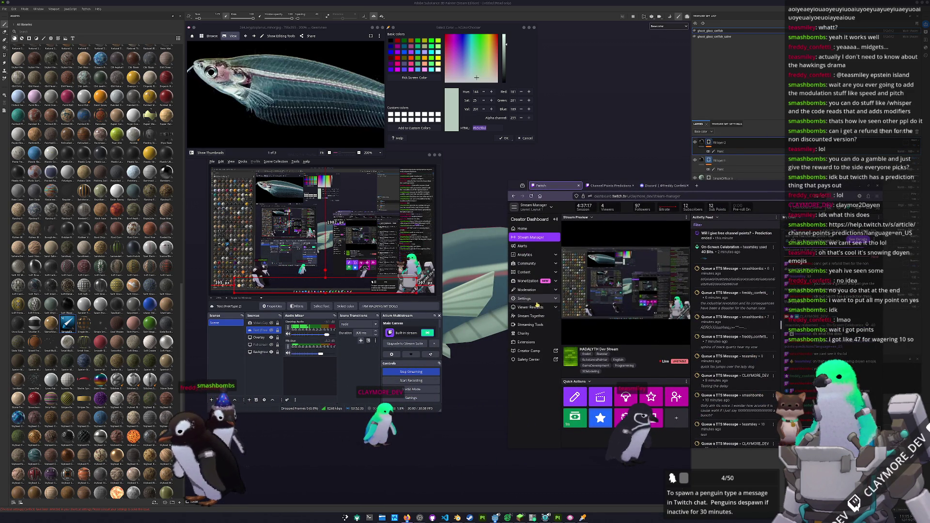
- Change the Queue a TTS Message reward cost to 10 and close the channel points page
{"action": "left_click", "coordinate": [537, 306]}
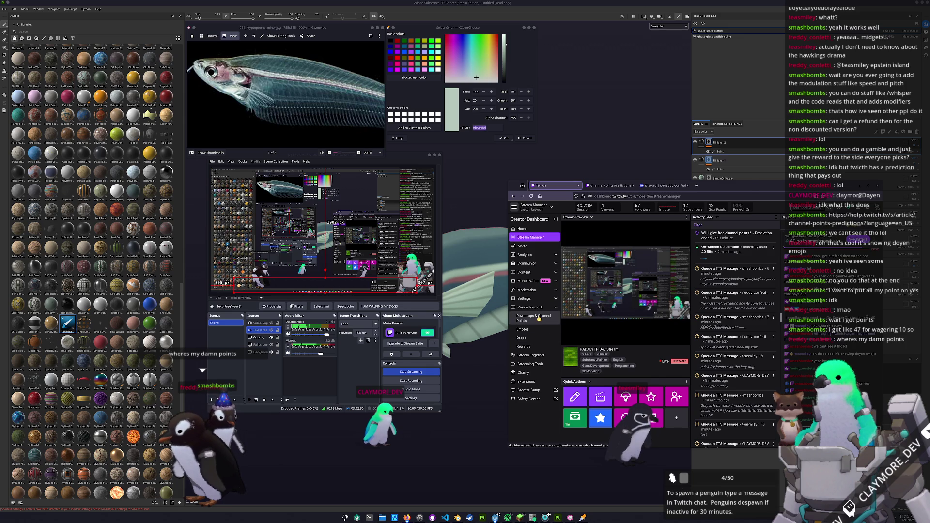
{"action": "left_click", "coordinate": [610, 186]}
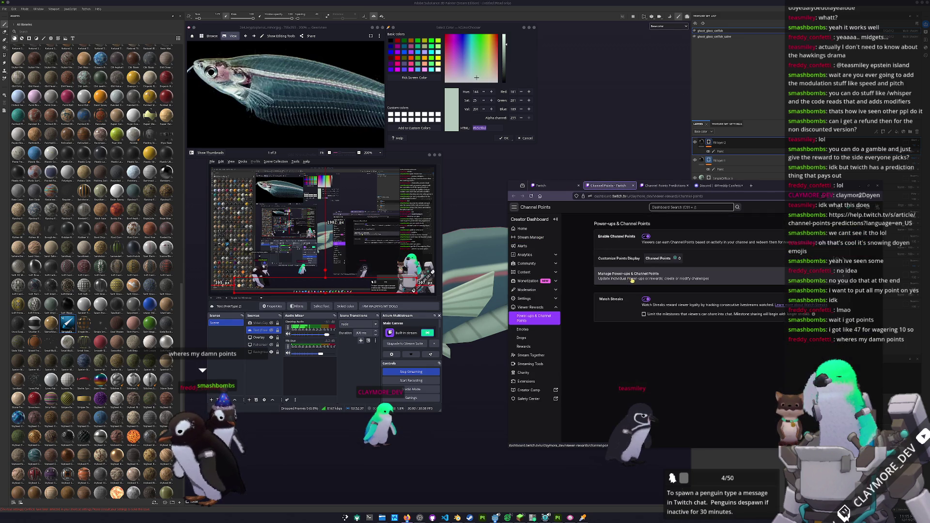
{"action": "left_click", "coordinate": [678, 276]}
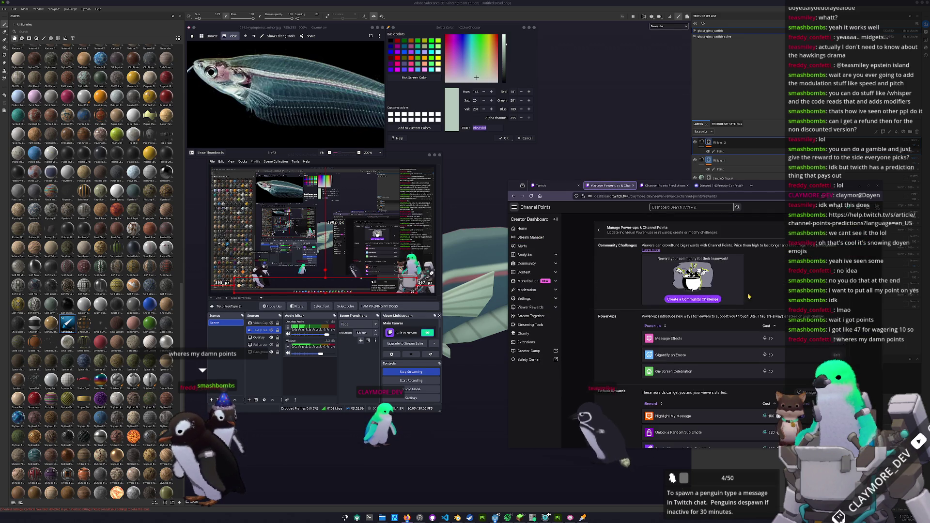
{"action": "left_click", "coordinate": [675, 436]}
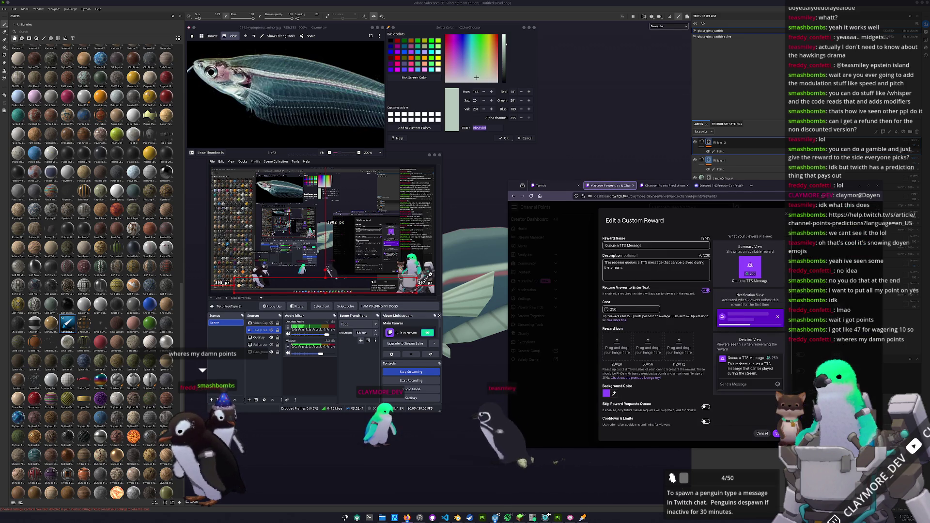
{"action": "double_click", "coordinate": [612, 309]}
{"action": "type", "text": "10"}
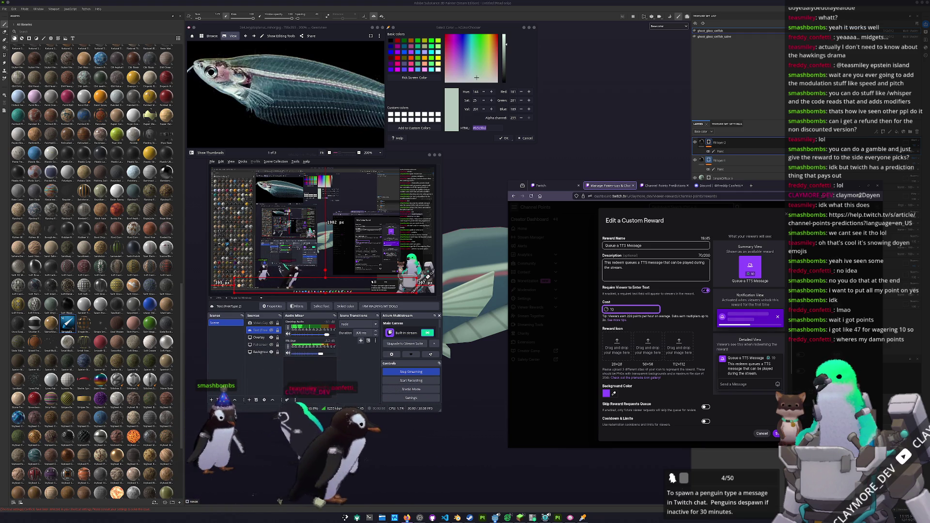
{"action": "key", "text": "Return"}
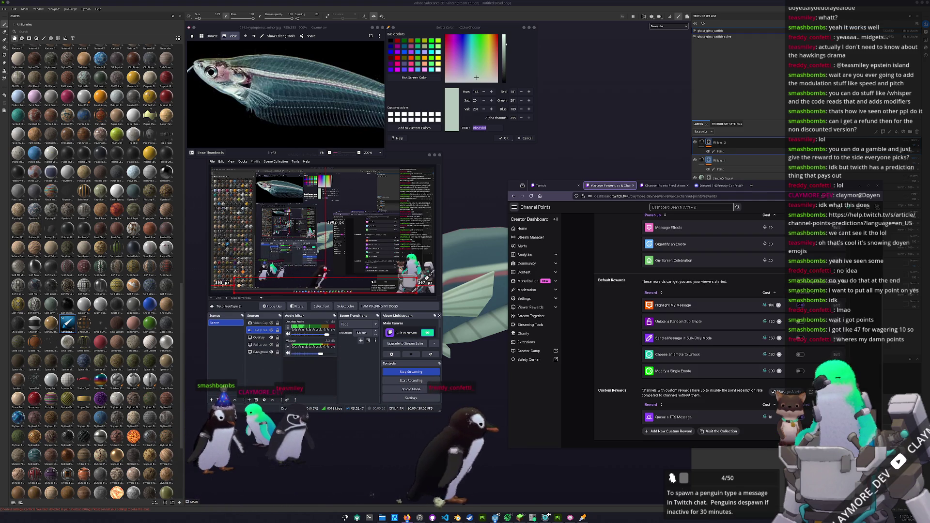
{"action": "scroll", "coordinate": [611, 235], "scroll_direction": "up", "scroll_amount": 3}
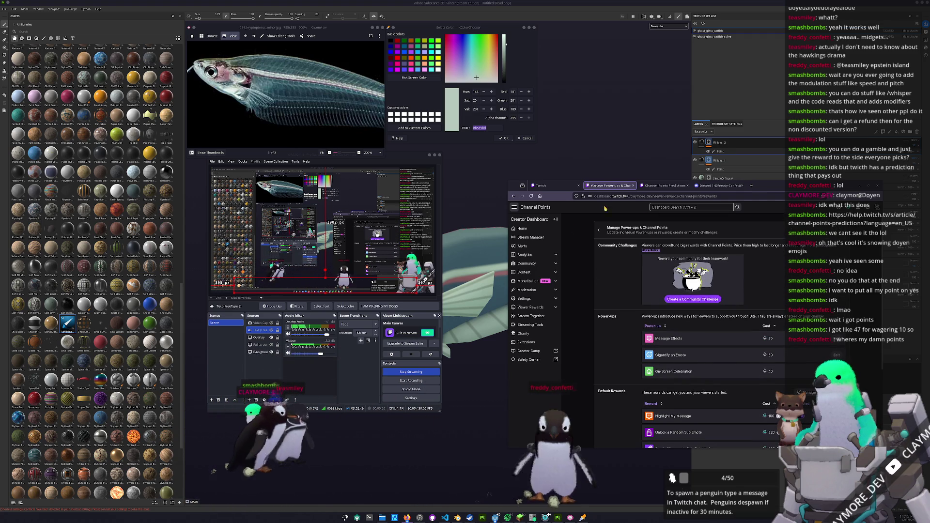
{"action": "middle_click", "coordinate": [609, 186]}
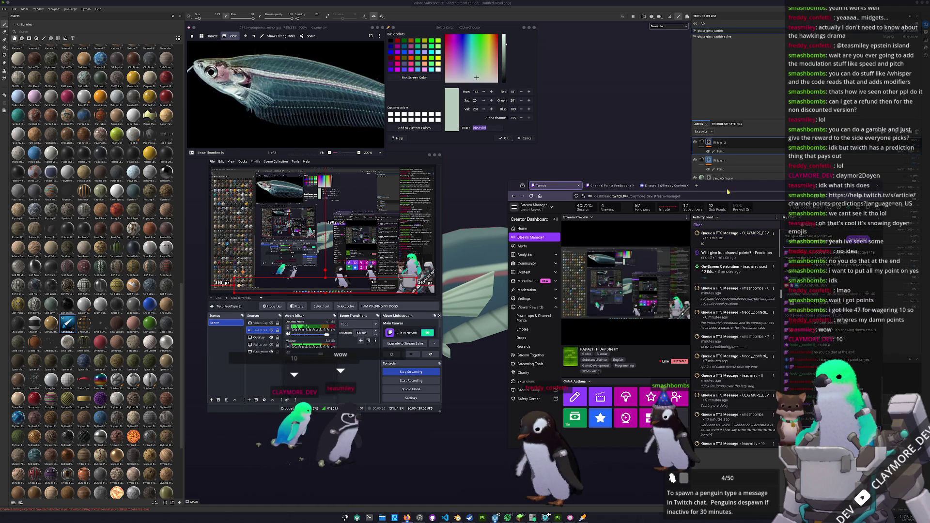
{"action": "key", "text": "alt+Tab"}
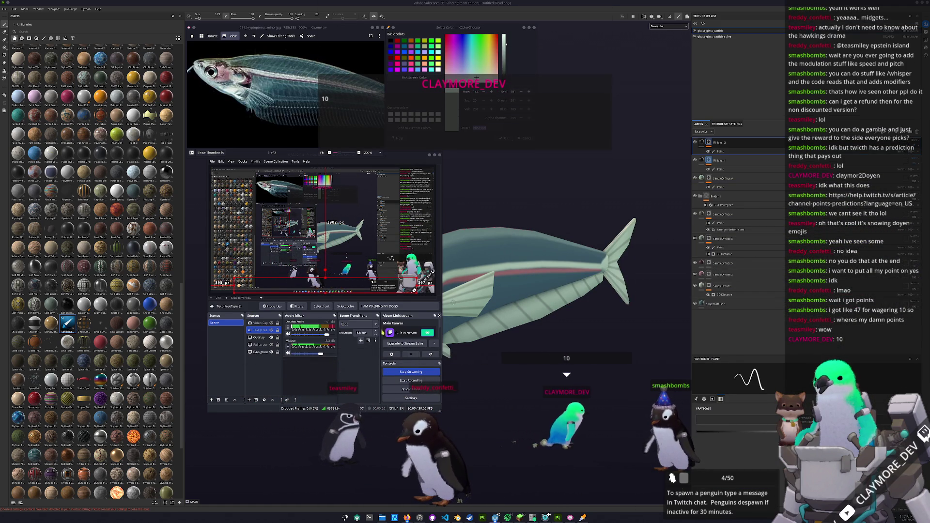
- Orbit around the catfish to view it from several angles and add a new layer folder
{"action": "mouse_move", "coordinate": [489, 367]}
{"action": "left_mouse_down"}
{"action": "mouse_move", "coordinate": [481, 317]}
{"action": "mouse_move", "coordinate": [510, 319]}
{"action": "mouse_move", "coordinate": [483, 329]}
{"action": "mouse_move", "coordinate": [453, 313]}
{"action": "left_mouse_up"}
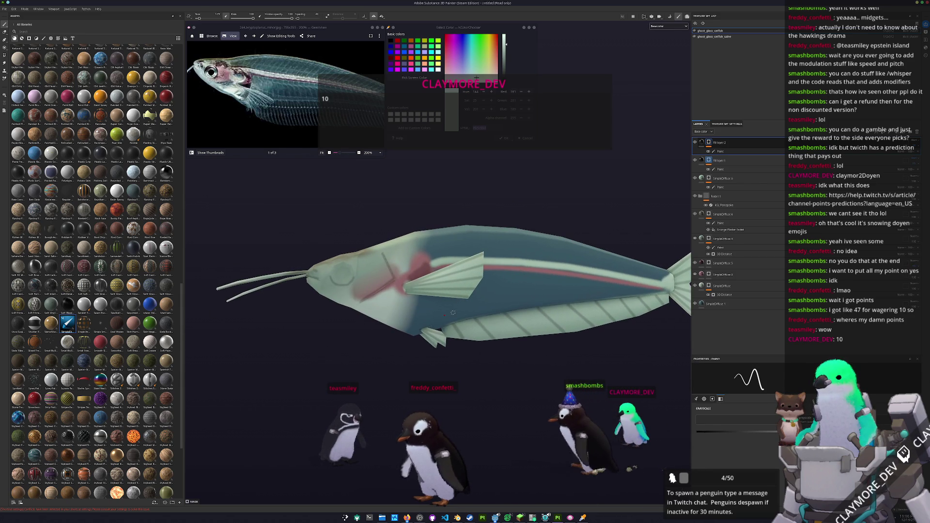
{"action": "mouse_move", "coordinate": [529, 388]}
{"action": "left_mouse_down"}
{"action": "mouse_move", "coordinate": [531, 363]}
{"action": "mouse_move", "coordinate": [551, 371]}
{"action": "left_mouse_up"}
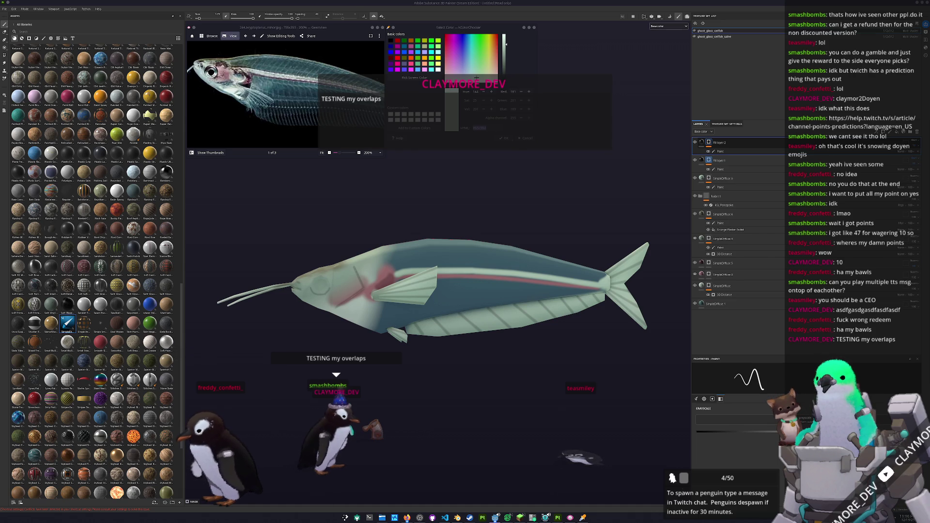
{"action": "left_click_drag", "start_coordinate": [528, 370], "coordinate": [502, 374]}
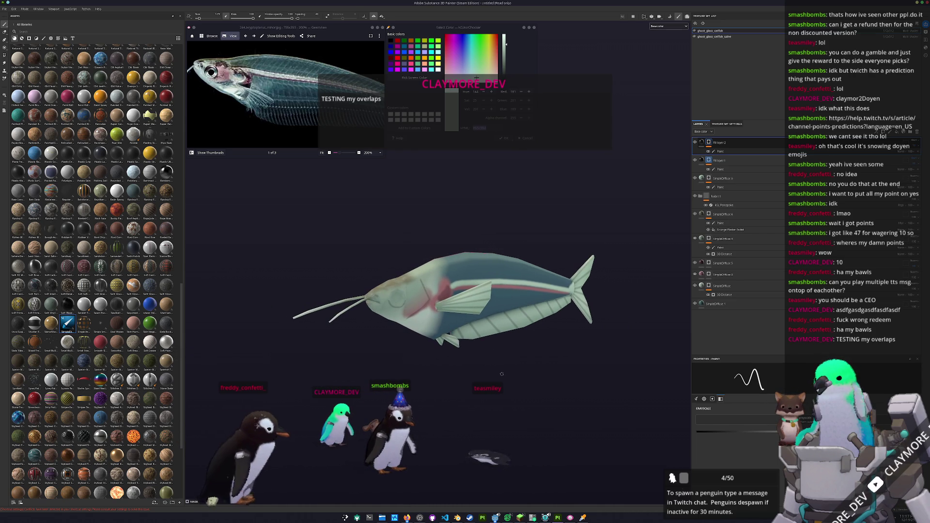
{"action": "left_click_drag", "start_coordinate": [502, 374], "coordinate": [514, 373]}
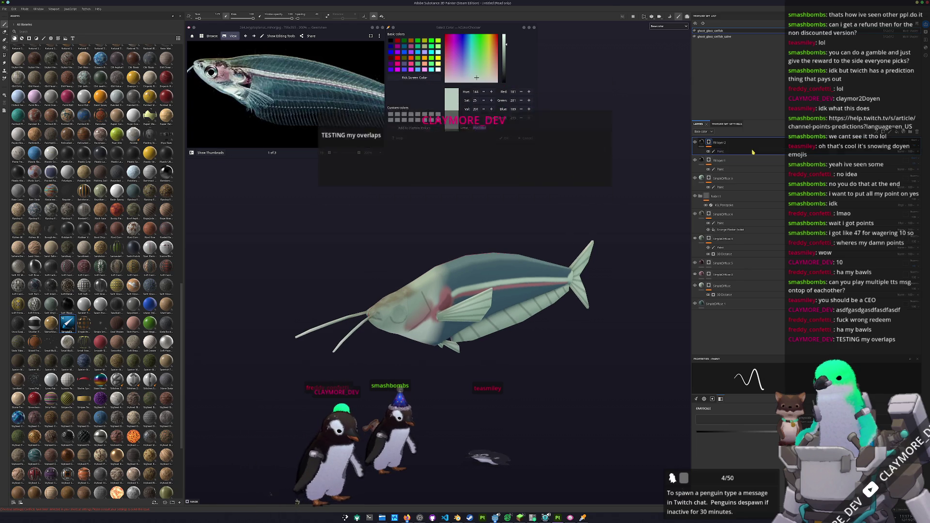
{"action": "left_click", "coordinate": [910, 132]}
- Add a filter layer inside Folder 2, removing an accidentally added generator
{"action": "right_click", "coordinate": [859, 142]}
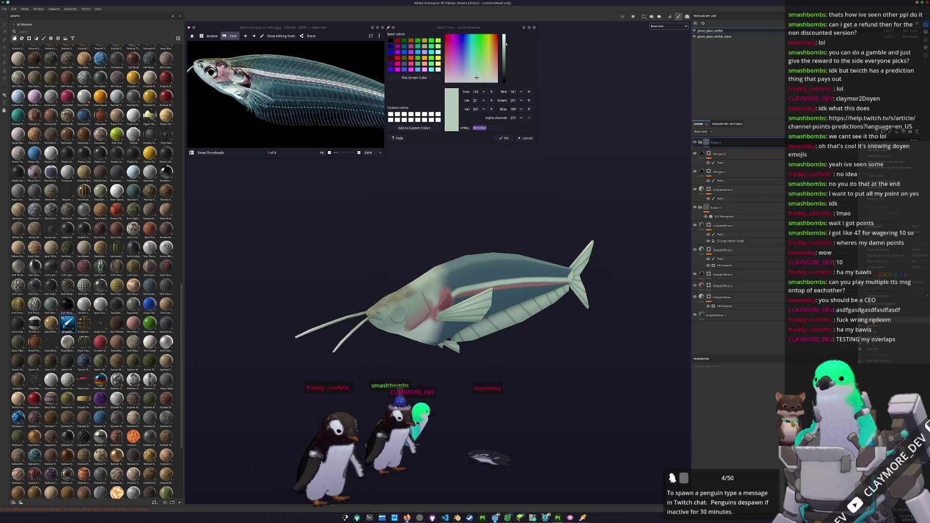
{"action": "left_click", "coordinate": [871, 323]}
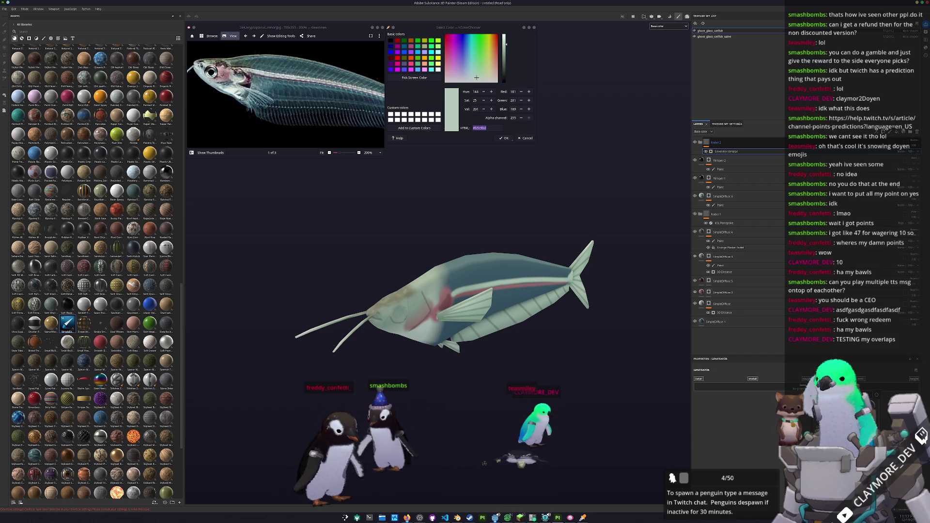
{"action": "key", "text": "Delete"}
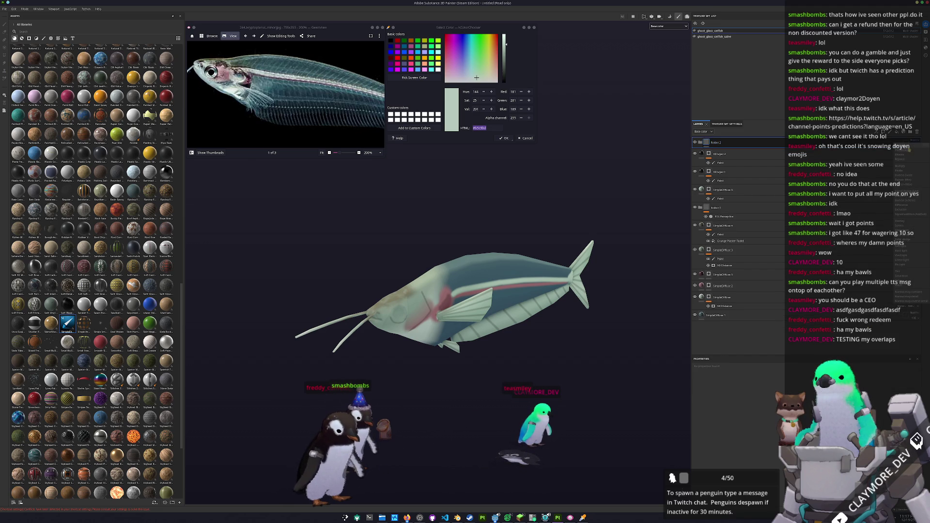
{"action": "right_click", "coordinate": [849, 144]}
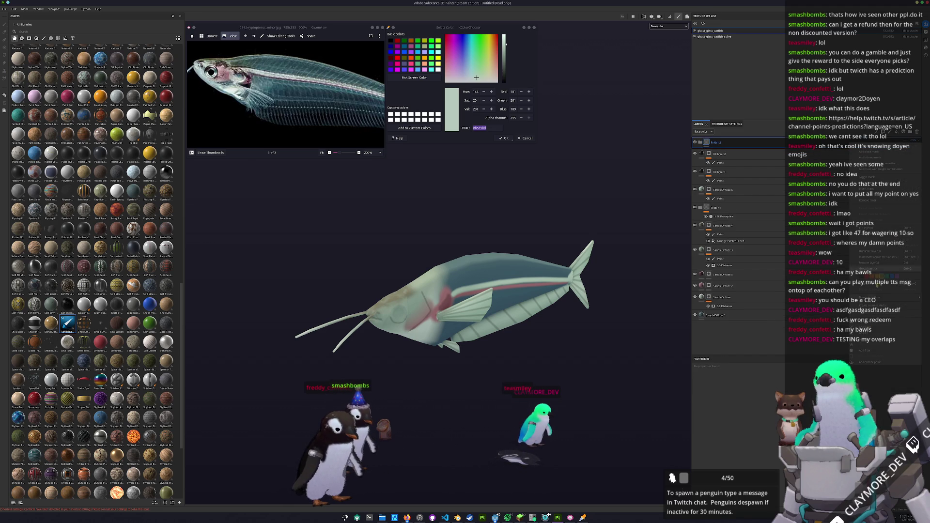
{"action": "left_click", "coordinate": [866, 354]}
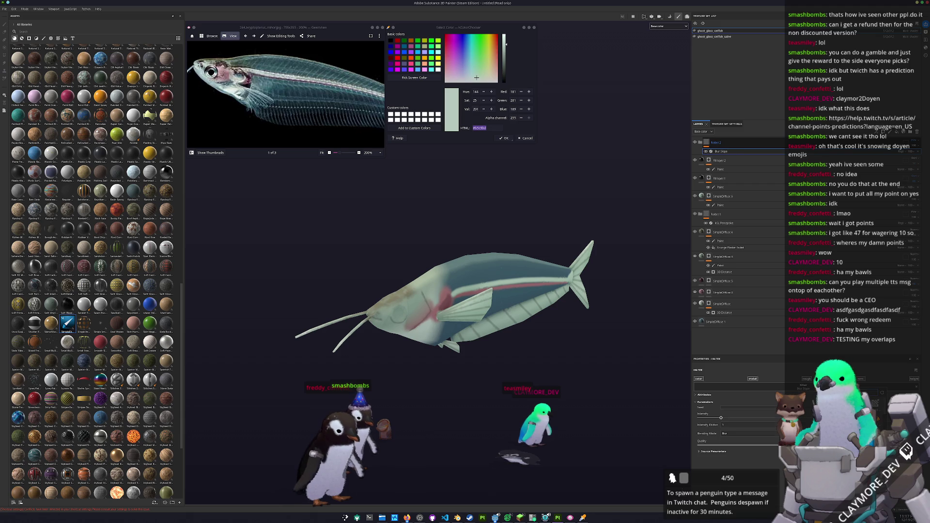
{"action": "mouse_move", "coordinate": [524, 339]}
{"action": "left_mouse_down"}
{"action": "mouse_move", "coordinate": [477, 371]}
{"action": "mouse_move", "coordinate": [496, 392]}
{"action": "mouse_move", "coordinate": [588, 266]}
{"action": "mouse_move", "coordinate": [526, 301]}
{"action": "mouse_move", "coordinate": [562, 271]}
{"action": "left_mouse_up"}
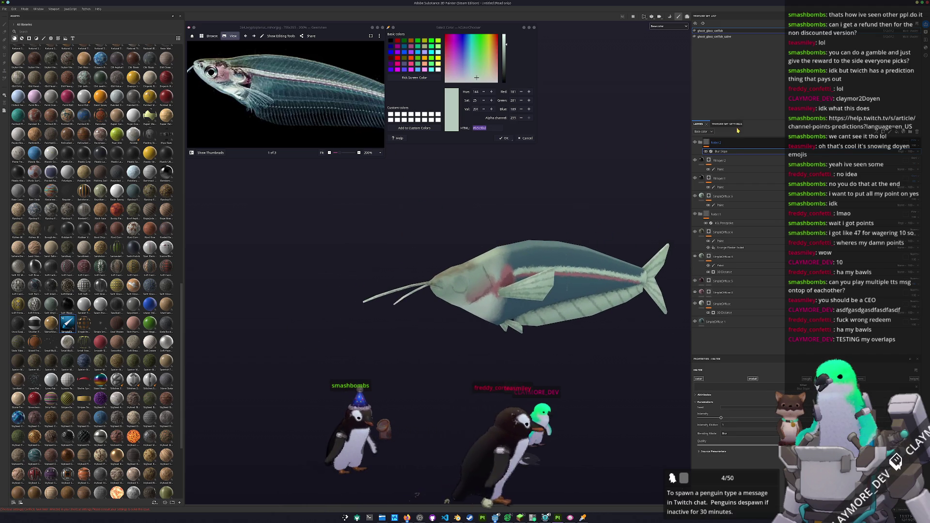
- Add a black fill layer with a black mask and a paint effect
{"action": "left_click", "coordinate": [896, 134]}
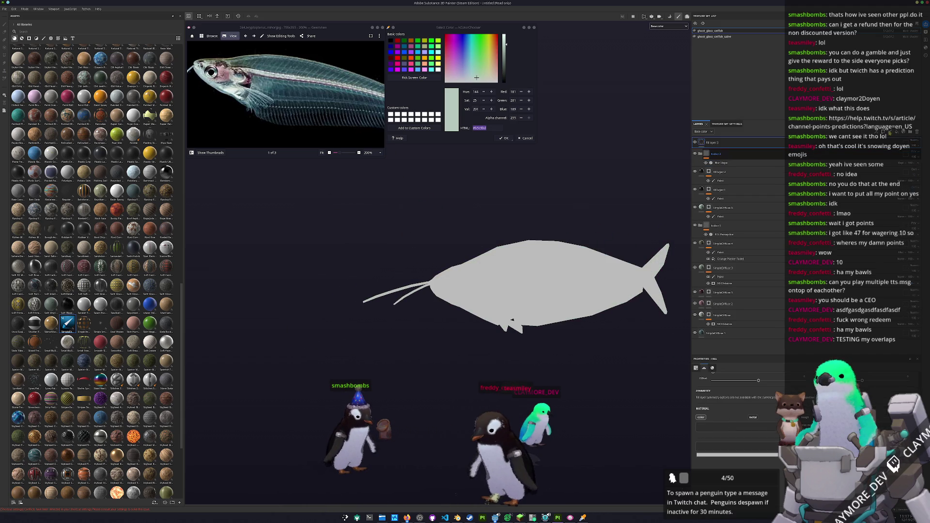
{"action": "left_click", "coordinate": [754, 456]}
{"action": "left_click", "coordinate": [756, 420]}
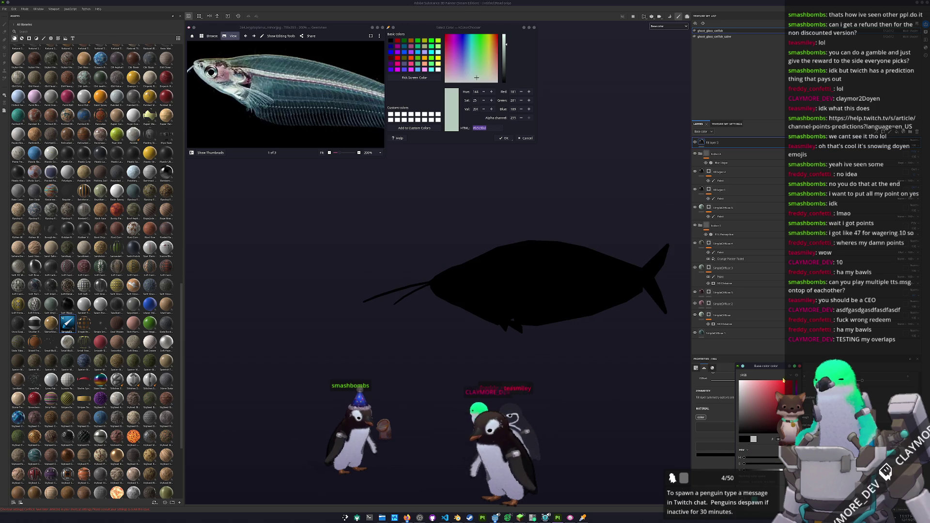
{"action": "right_click", "coordinate": [736, 142]}
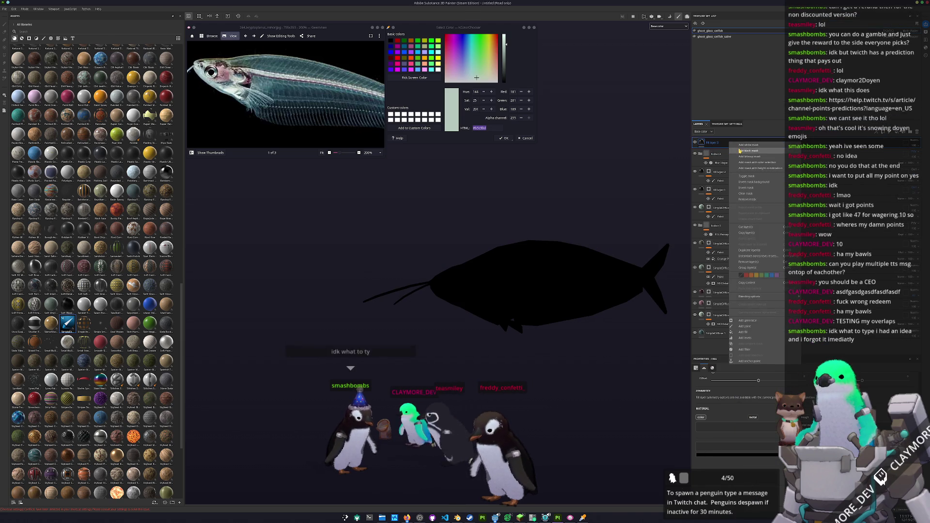
{"action": "left_click", "coordinate": [740, 150]}
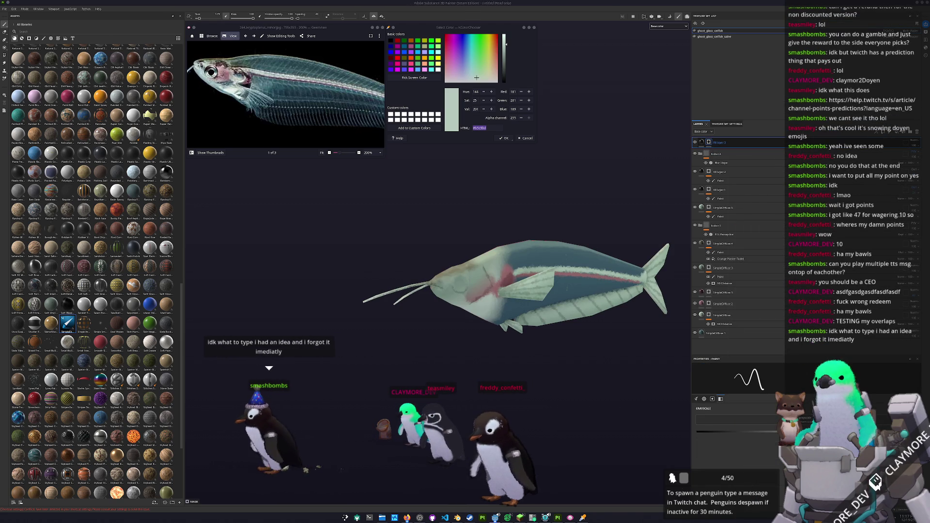
{"action": "right_click", "coordinate": [710, 145]}
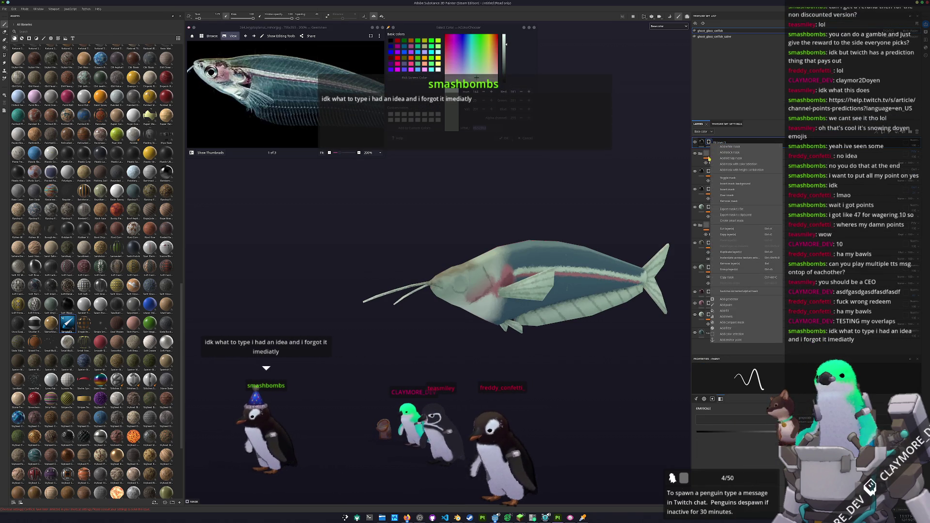
{"action": "left_click", "coordinate": [735, 307]}
- Shrink the brush and turn the catfish to a front view for painting
{"action": "scroll", "coordinate": [435, 273], "scroll_direction": "up", "scroll_amount": 5}
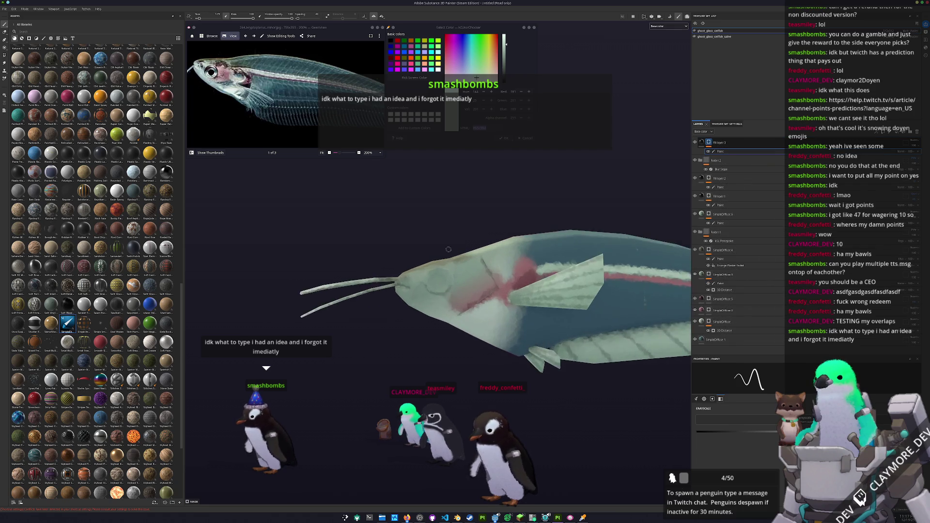
{"action": "scroll", "coordinate": [435, 274], "scroll_direction": "up", "scroll_amount": 3}
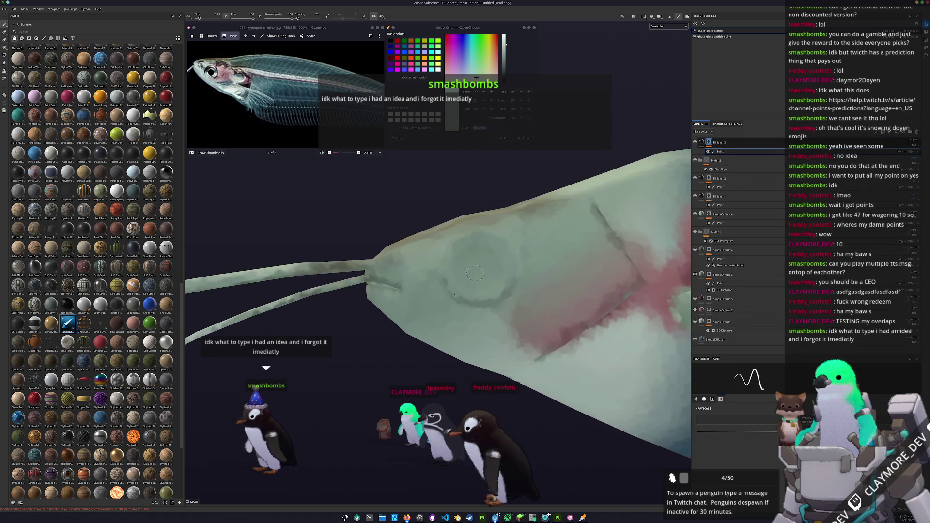
{"action": "key", "text": "bracketleft"}
{"action": "key", "text": "bracketleft"}
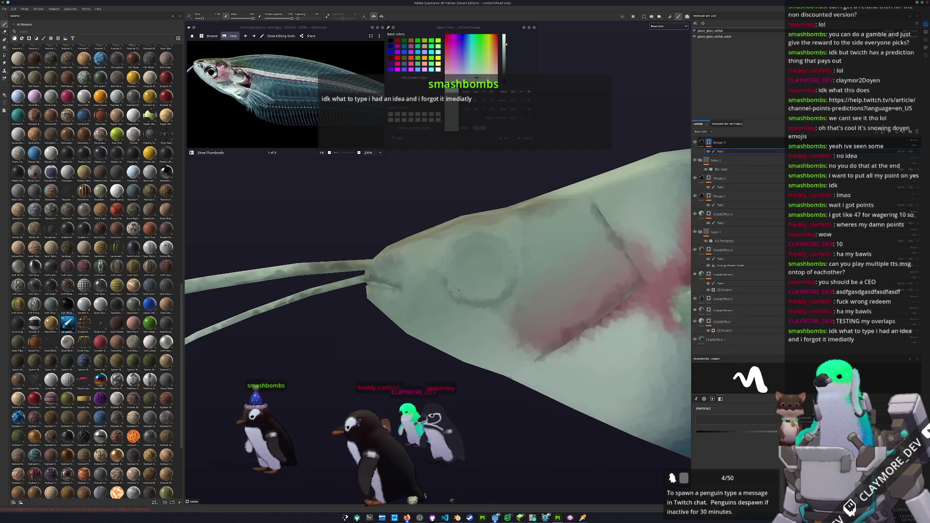
{"action": "mouse_move", "coordinate": [479, 268]}
{"action": "left_mouse_down"}
{"action": "mouse_move", "coordinate": [624, 332]}
{"action": "mouse_move", "coordinate": [572, 366]}
{"action": "left_mouse_up"}
{"action": "scroll", "coordinate": [567, 341], "scroll_direction": "down", "scroll_amount": 5}
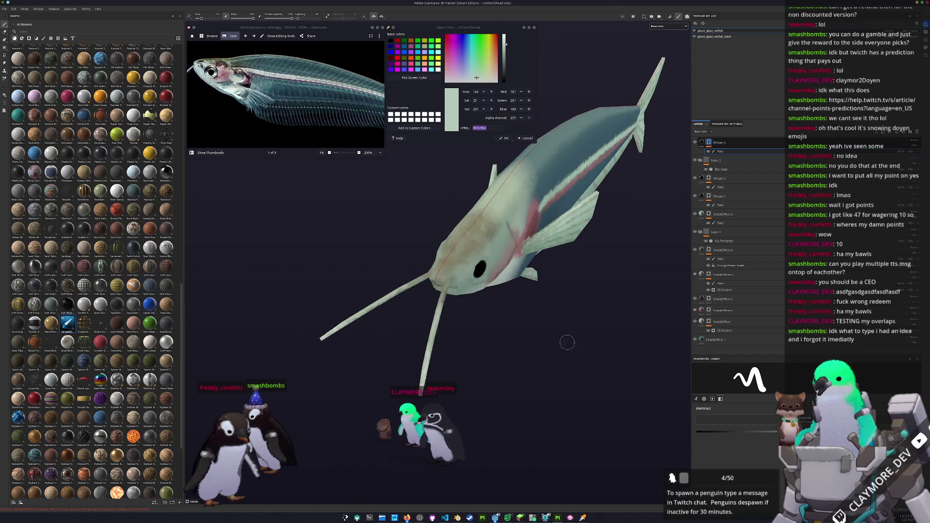
{"action": "key", "text": "ctrl+s"}
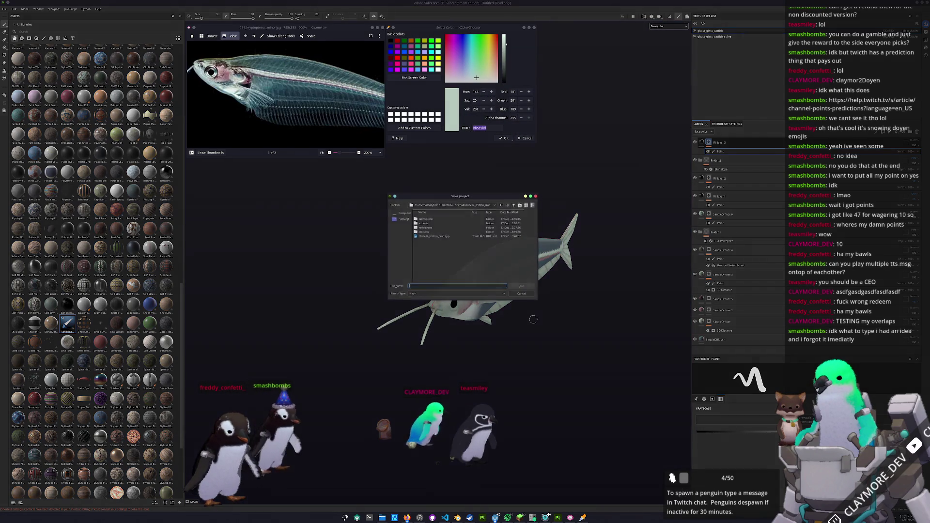
- Save the project as ghost_glass_catfish in the small/ghost_glass_catfish folder
{"action": "left_click", "coordinate": [514, 205]}
{"action": "left_click", "coordinate": [514, 205]}
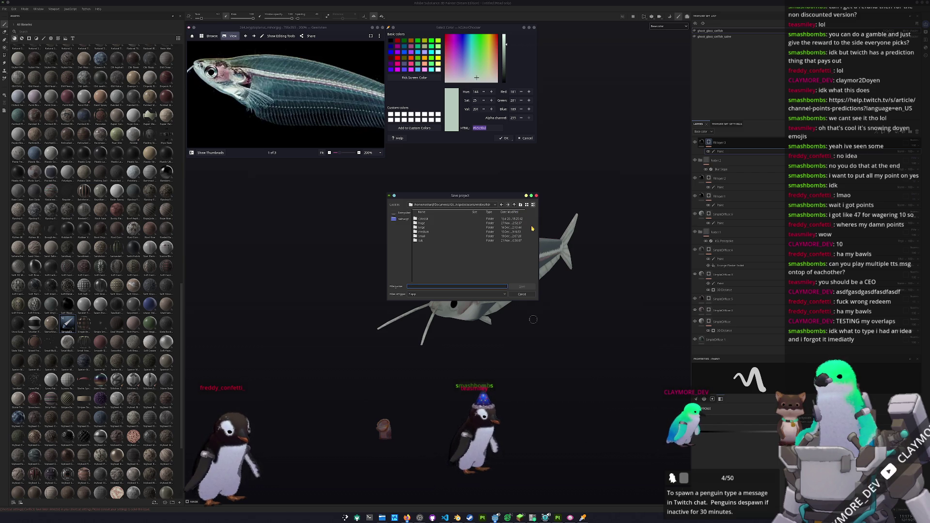
{"action": "double_click", "coordinate": [423, 236]}
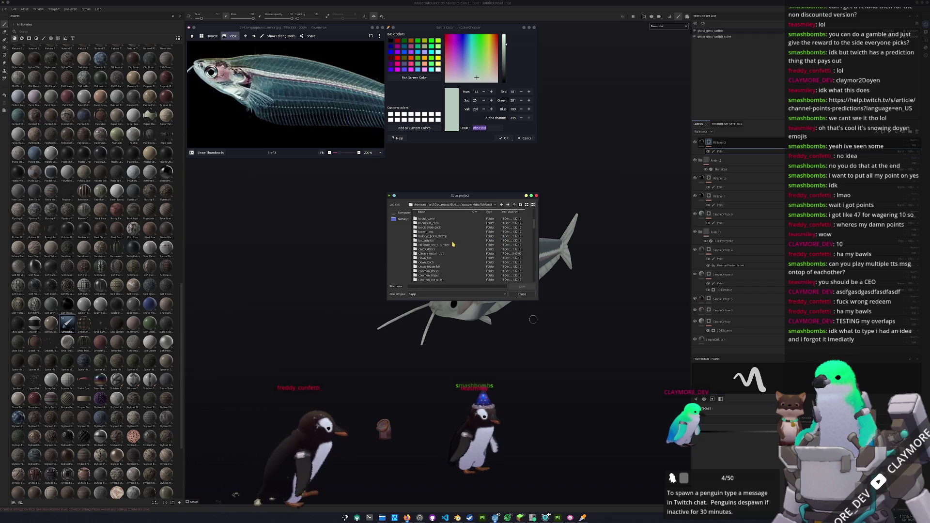
{"action": "scroll", "coordinate": [446, 247], "scroll_direction": "down", "scroll_amount": 8}
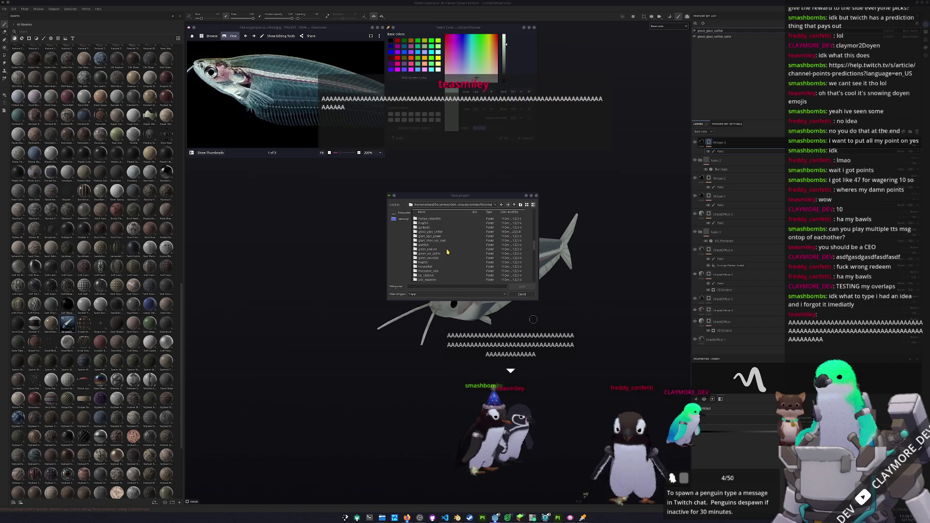
{"action": "double_click", "coordinate": [442, 245]}
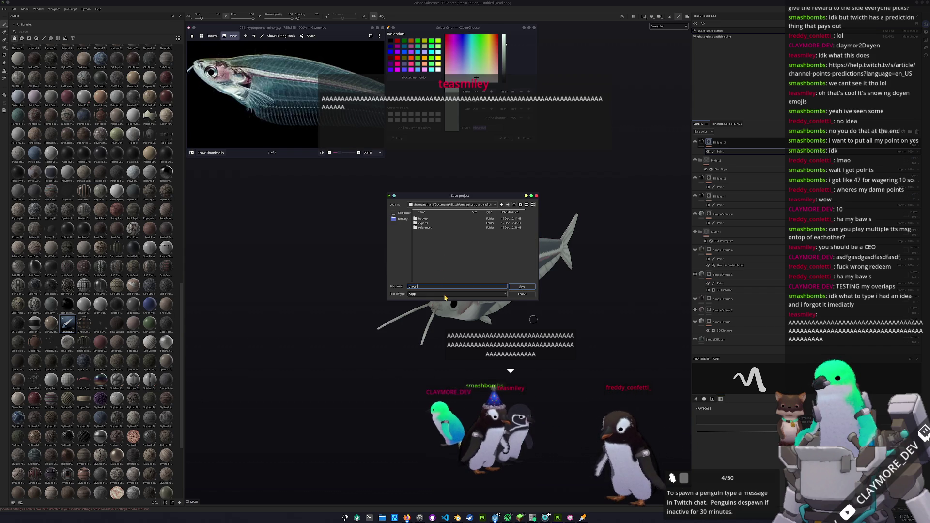
{"action": "type", "text": "ish"}
{"action": "key", "text": "Return"}
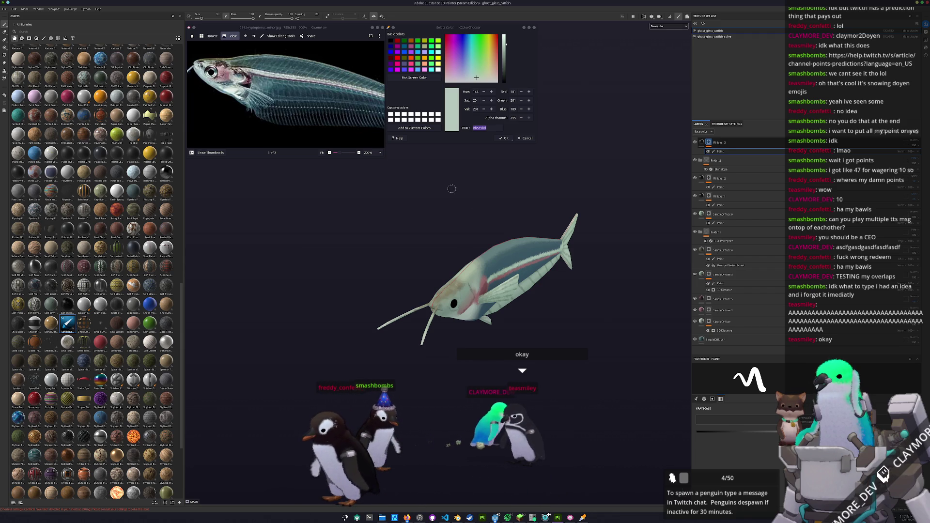
- Copy SimpleDiffuse 6 into the ghost_glass_catfish_spline texture set and remove its mask
{"action": "mouse_move", "coordinate": [555, 408]}
{"action": "left_mouse_down"}
{"action": "mouse_move", "coordinate": [538, 389]}
{"action": "mouse_move", "coordinate": [505, 384]}
{"action": "left_mouse_up"}
{"action": "left_click_drag", "start_coordinate": [519, 348], "coordinate": [521, 344]}
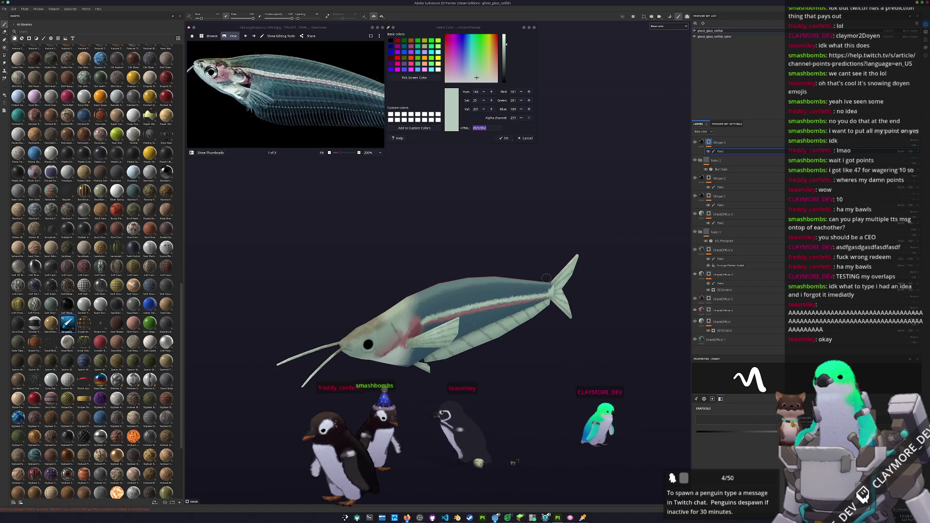
{"action": "left_click", "coordinate": [726, 214]}
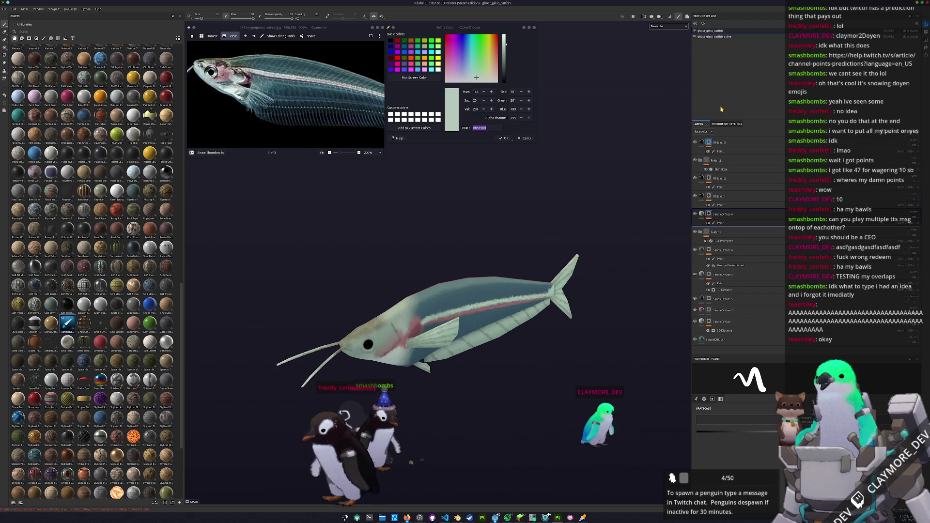
{"action": "left_click", "coordinate": [721, 37]}
{"action": "key", "text": "ctrl+v"}
{"action": "left_click", "coordinate": [720, 151]}
{"action": "right_click", "coordinate": [710, 142]}
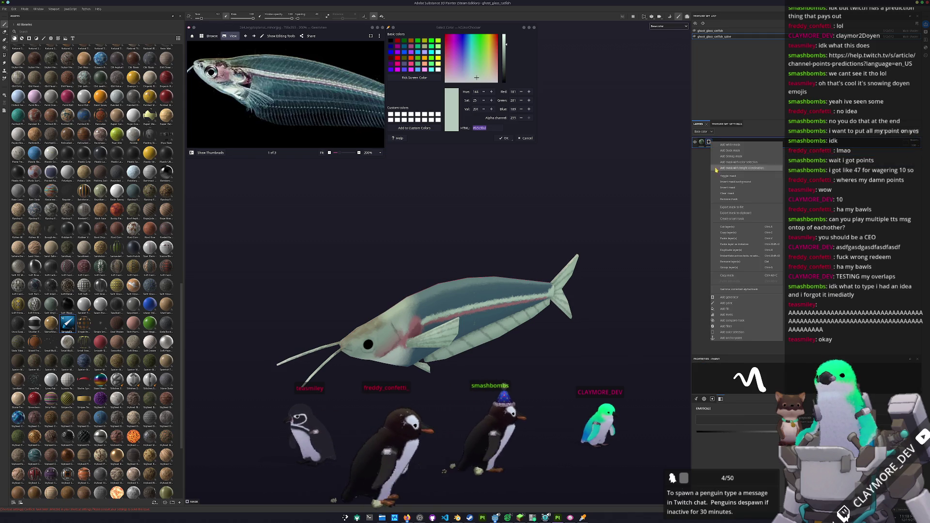
{"action": "left_click", "coordinate": [729, 199]}
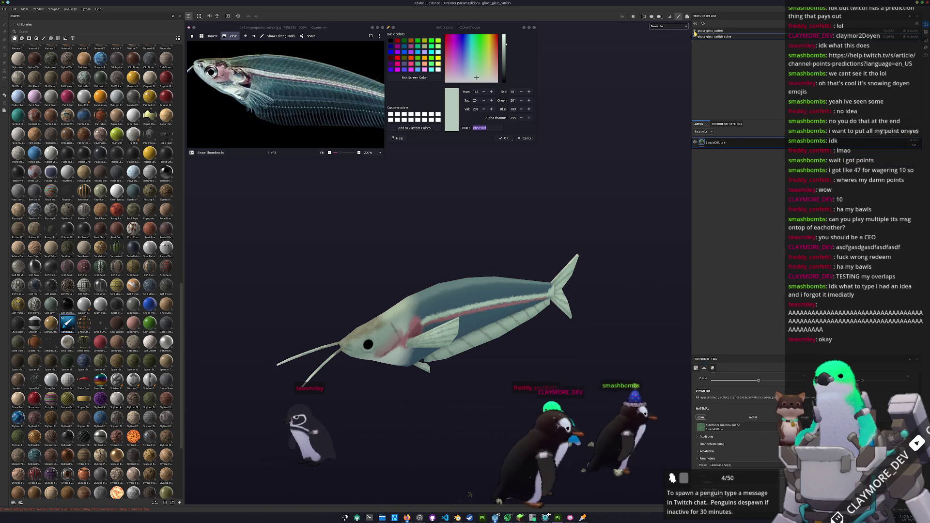
- Toggle the catfish body's visibility to inspect the spine from several angles
{"action": "left_click", "coordinate": [695, 31]}
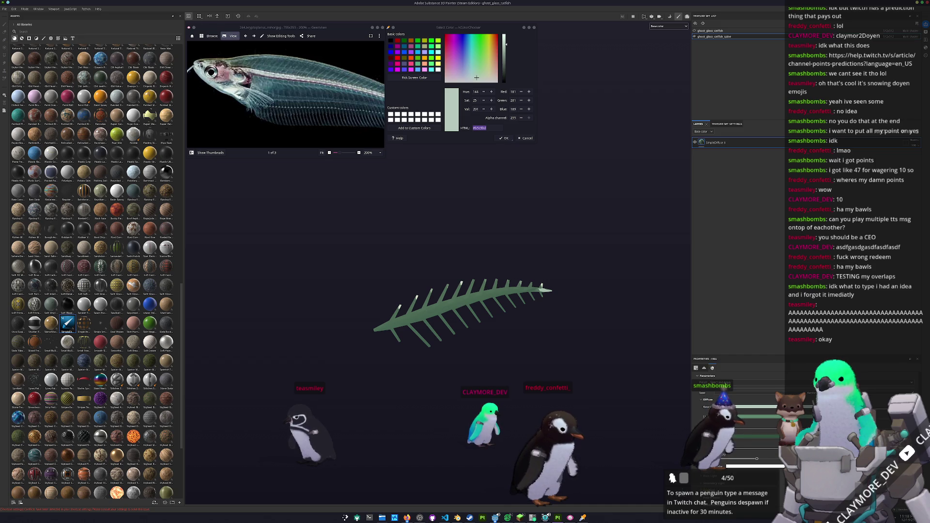
{"action": "mouse_move", "coordinate": [600, 158]}
{"action": "left_mouse_down"}
{"action": "mouse_move", "coordinate": [584, 276]}
{"action": "mouse_move", "coordinate": [533, 297]}
{"action": "mouse_move", "coordinate": [552, 252]}
{"action": "mouse_move", "coordinate": [537, 291]}
{"action": "left_mouse_up"}
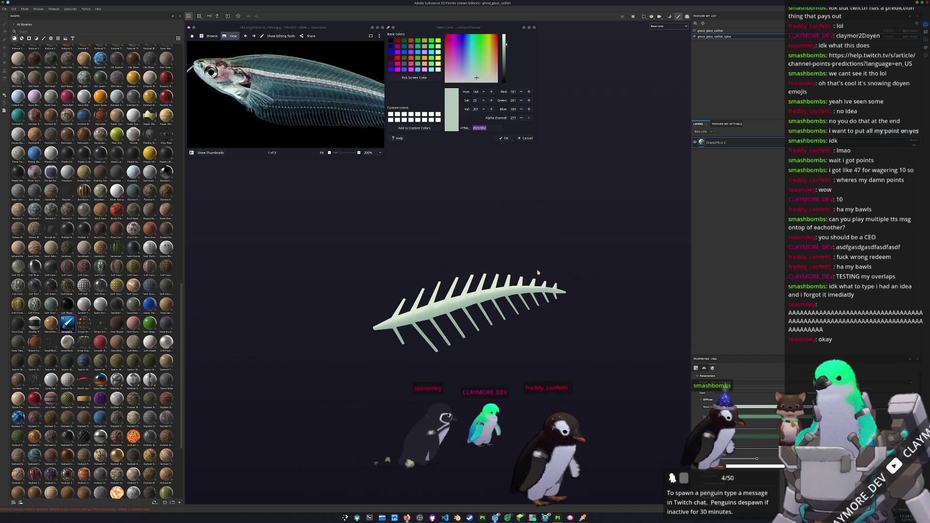
{"action": "left_click", "coordinate": [694, 31]}
{"action": "left_click", "coordinate": [694, 31]}
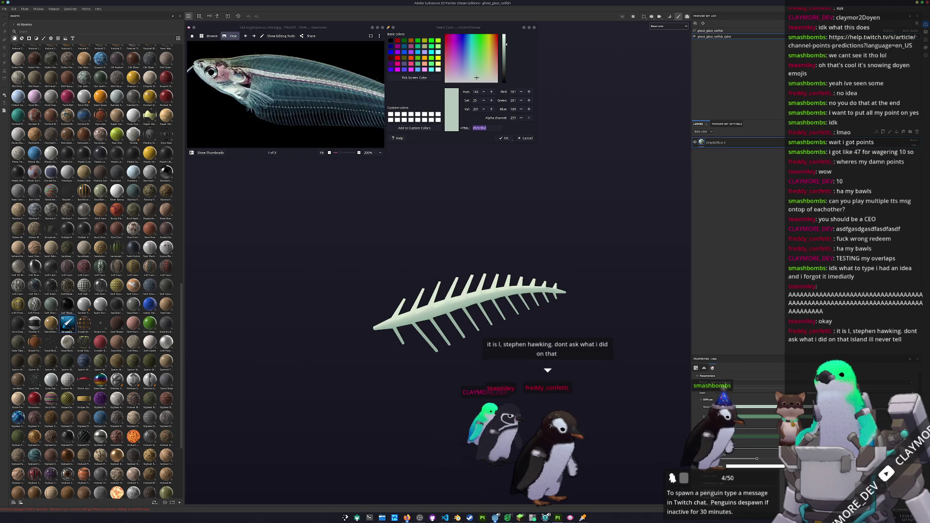
{"action": "left_click_drag", "start_coordinate": [547, 252], "coordinate": [528, 237]}
{"action": "left_click", "coordinate": [695, 31]}
{"action": "left_click_drag", "start_coordinate": [548, 197], "coordinate": [550, 167]}
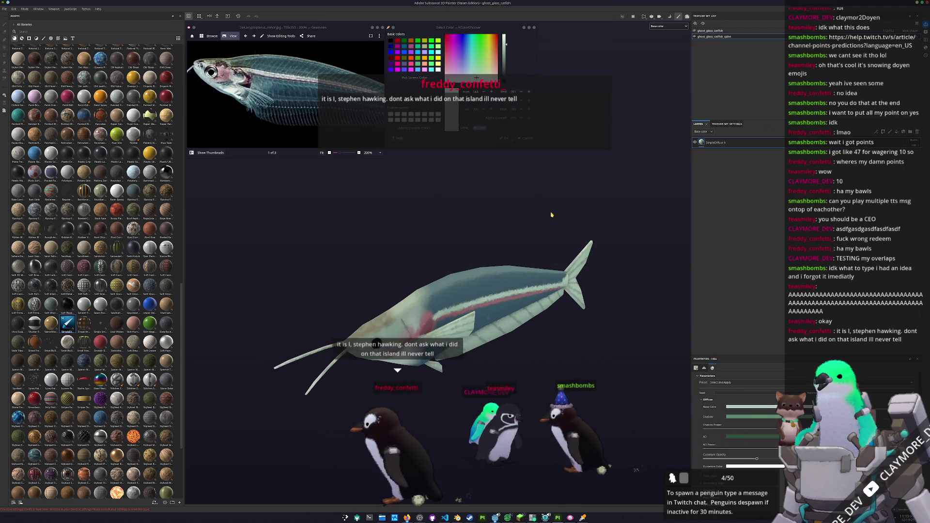
{"action": "left_click_drag", "start_coordinate": [552, 213], "coordinate": [546, 224]}
{"action": "key", "text": "ctrl+shift+e"}
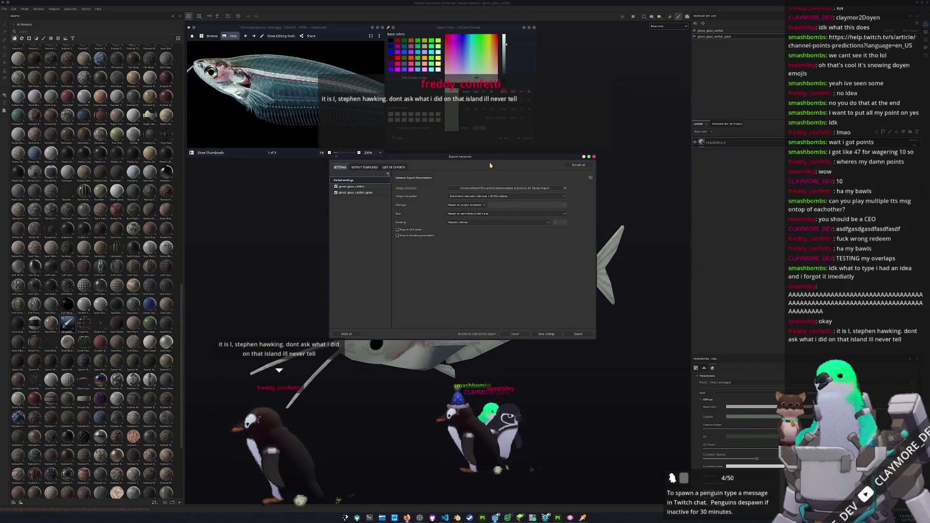
- Exclude the Roughness, Height, Normal_OpenGL and Mixed_AO maps from the ghost_glass_catfish export
{"action": "left_click", "coordinate": [448, 245]}
{"action": "left_click", "coordinate": [484, 316]}
{"action": "left_click", "coordinate": [483, 332]}
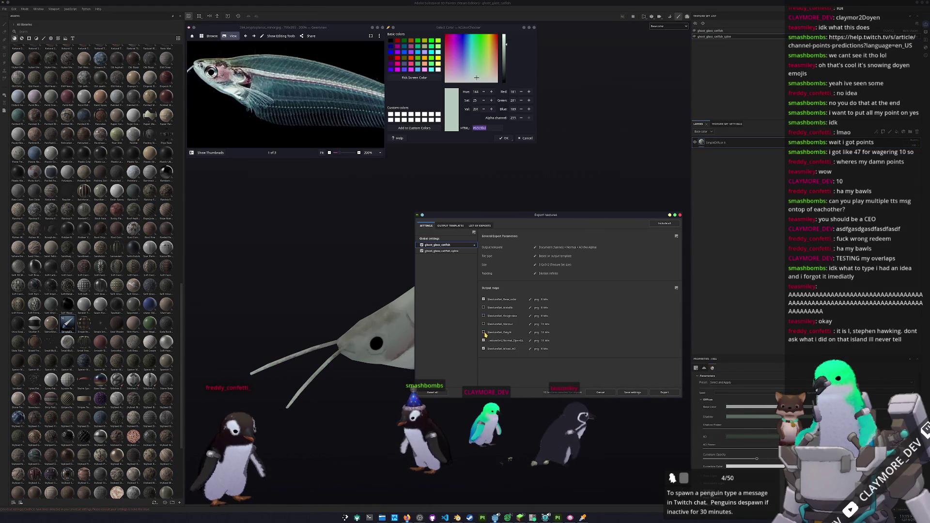
{"action": "left_click", "coordinate": [484, 340]}
{"action": "left_click", "coordinate": [483, 349]}
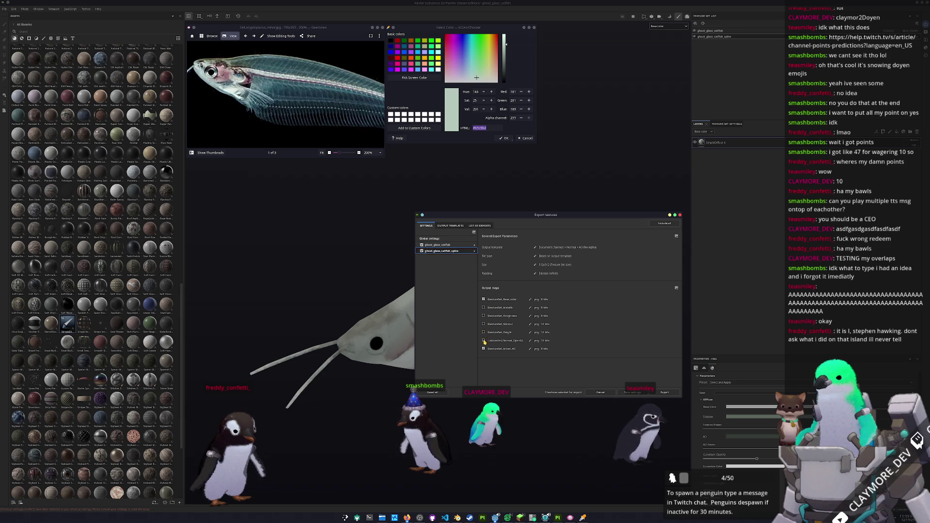
{"action": "left_click", "coordinate": [462, 240]}
- Set the output directory to ghost_glass_catfish/textures and export the textures
{"action": "left_click", "coordinate": [608, 249]}
{"action": "mouse_move", "coordinate": [481, 234]}
{"action": "left_mouse_down"}
{"action": "mouse_move", "coordinate": [572, 258]}
{"action": "mouse_move", "coordinate": [626, 302]}
{"action": "mouse_move", "coordinate": [625, 153]}
{"action": "left_mouse_up"}
{"action": "left_click", "coordinate": [629, 165]}
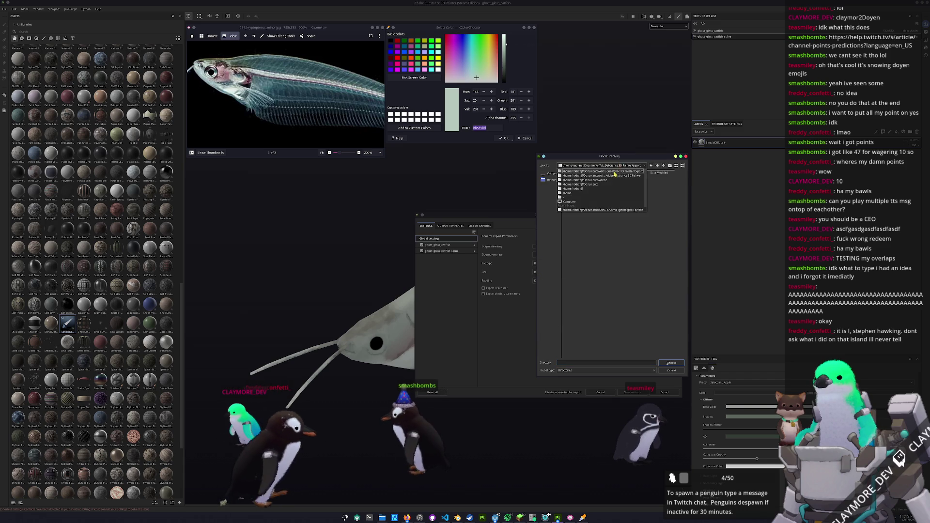
{"action": "left_click", "coordinate": [616, 206]}
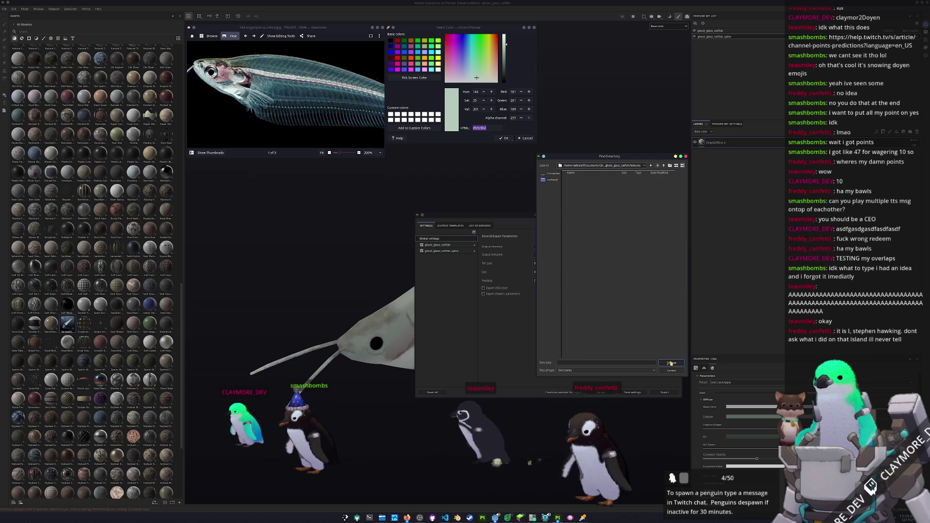
{"action": "key", "text": "Return"}
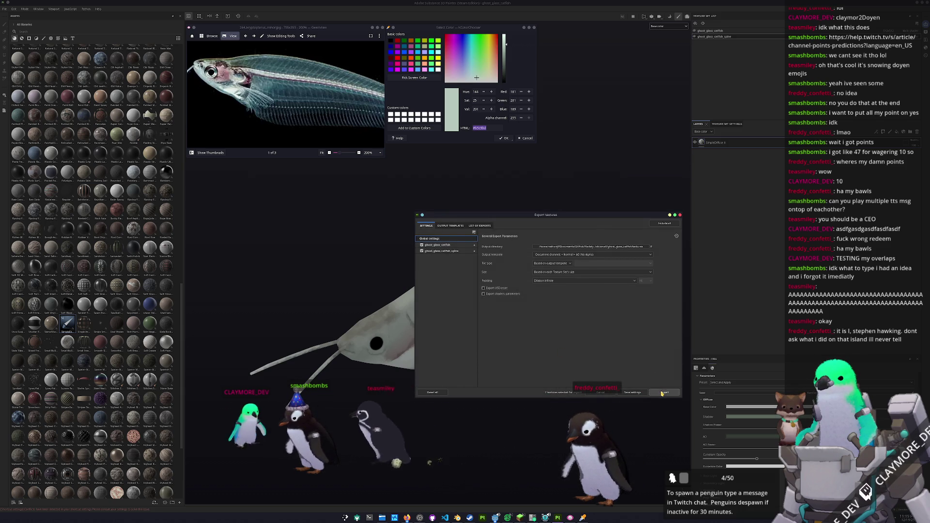
{"action": "left_click", "coordinate": [665, 392]}
{"action": "key", "text": "Escape"}
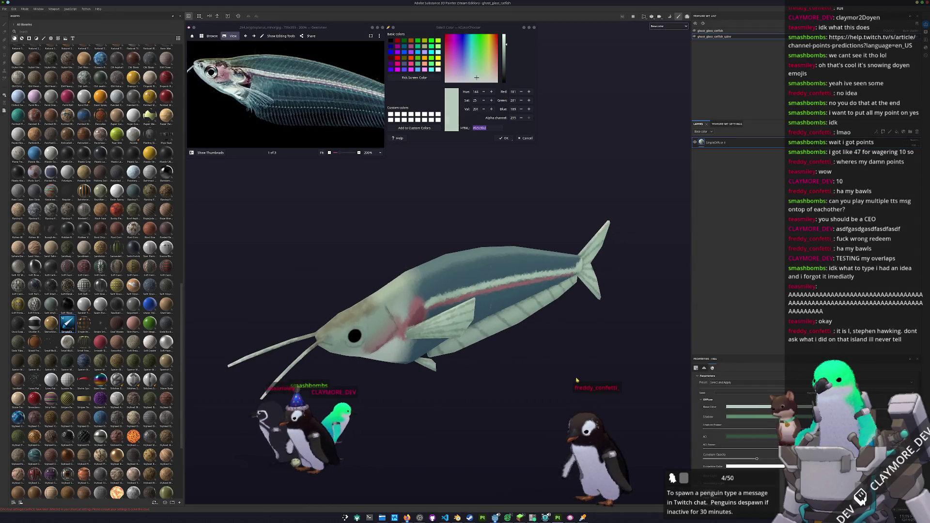
- Turn the catfish to a side view and switch over to the Godot editor
{"action": "mouse_move", "coordinate": [572, 336]}
{"action": "left_mouse_down"}
{"action": "mouse_move", "coordinate": [603, 286]}
{"action": "mouse_move", "coordinate": [494, 291]}
{"action": "left_mouse_up"}
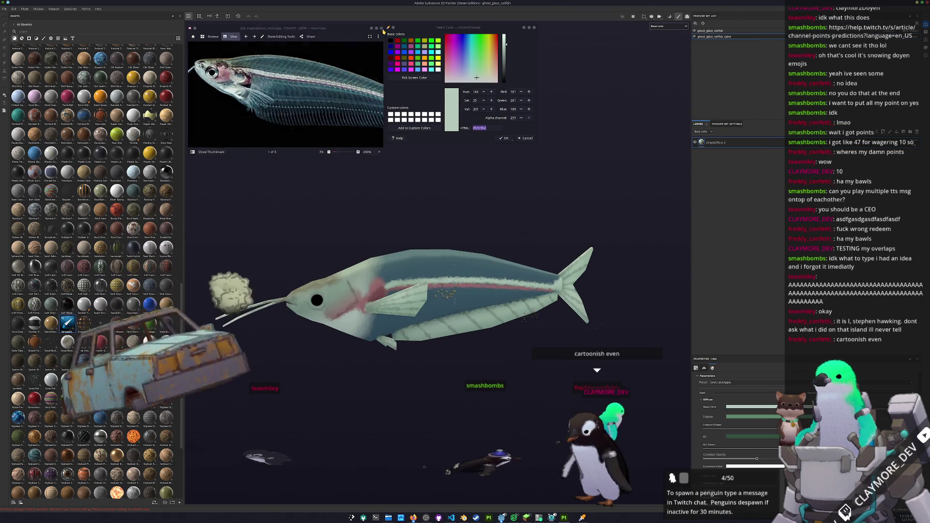
{"action": "left_click", "coordinate": [520, 156]}
{"action": "left_click", "coordinate": [507, 517]}
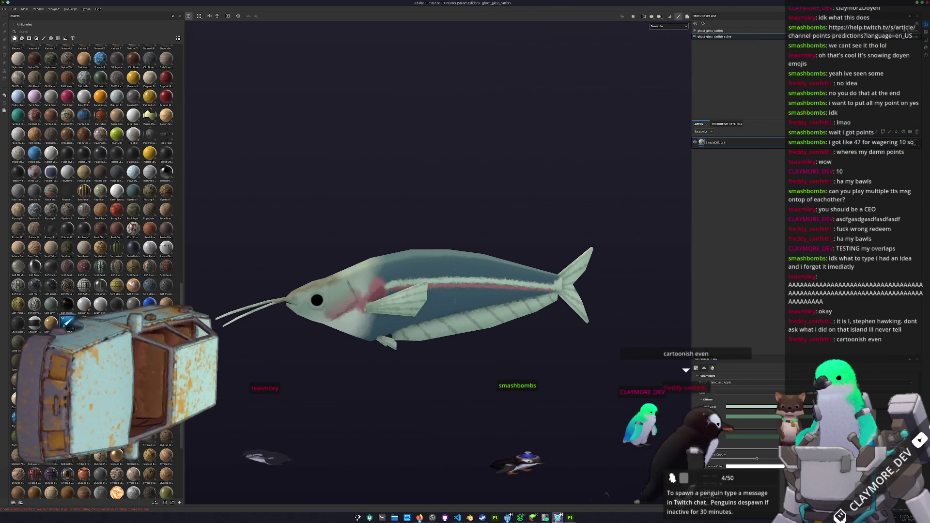
{"action": "left_click", "coordinate": [507, 517]}
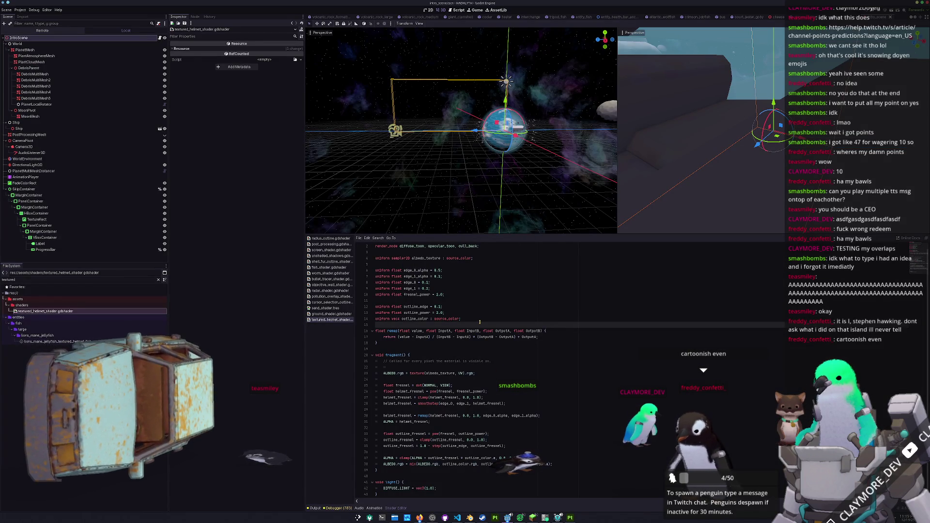
- Clear the FileSystem filter and scroll down to the entities/fish/small folders
{"action": "key", "text": "shift+alt+o"}
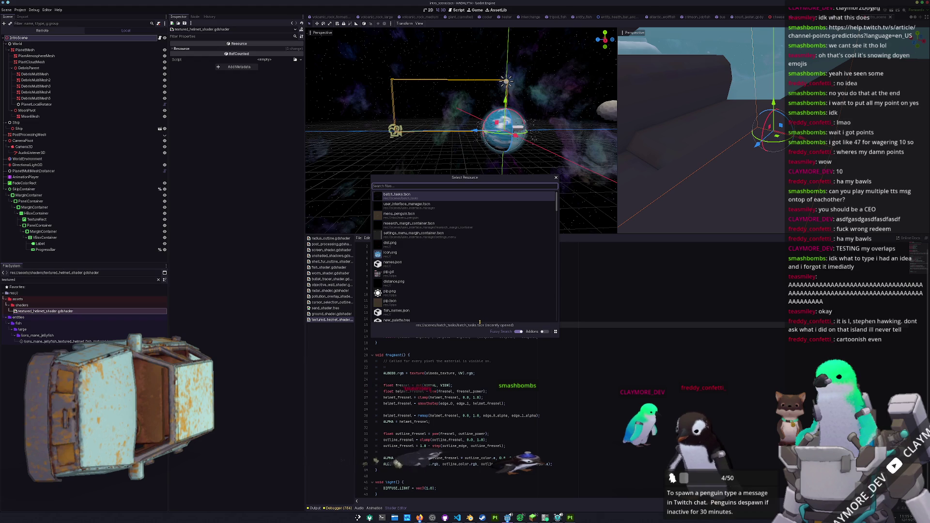
{"action": "key", "text": "Escape"}
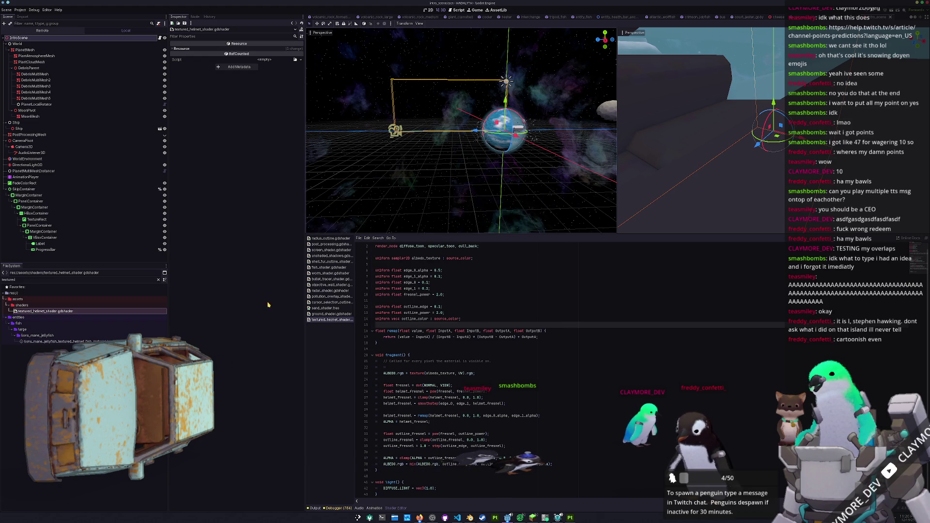
{"action": "left_click", "coordinate": [158, 279]}
{"action": "scroll", "coordinate": [82, 307], "scroll_direction": "down", "scroll_amount": 5}
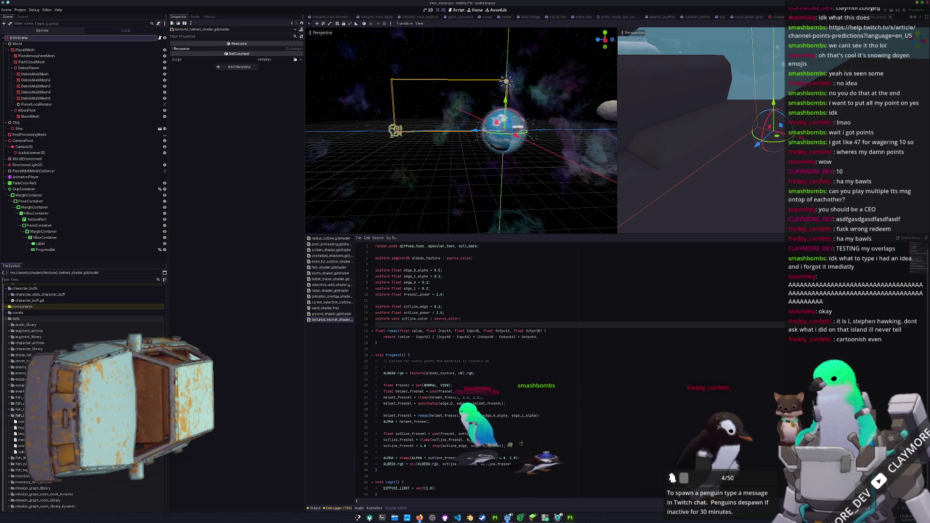
{"action": "scroll", "coordinate": [83, 397], "scroll_direction": "down", "scroll_amount": 15}
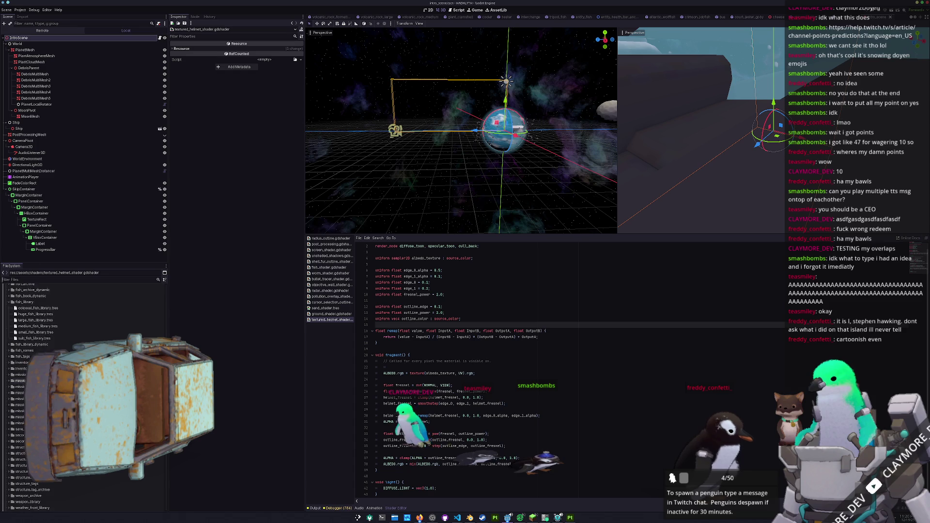
{"action": "scroll", "coordinate": [83, 397], "scroll_direction": "down", "scroll_amount": 20}
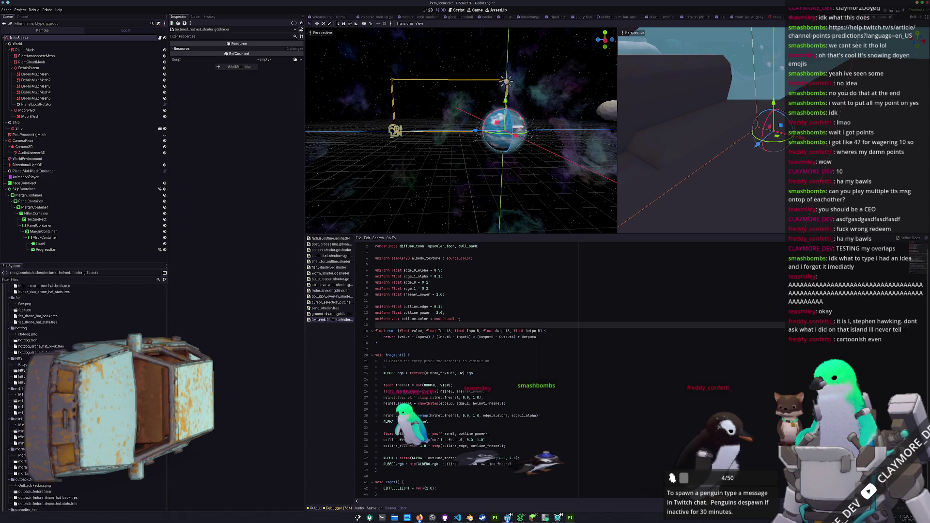
{"action": "scroll", "coordinate": [82, 397], "scroll_direction": "down", "scroll_amount": 20}
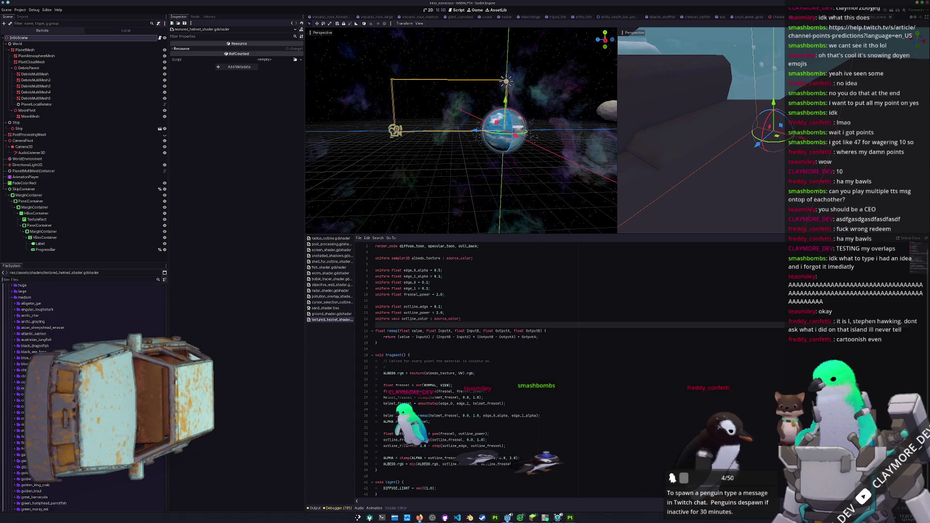
{"action": "scroll", "coordinate": [83, 397], "scroll_direction": "down", "scroll_amount": 20}
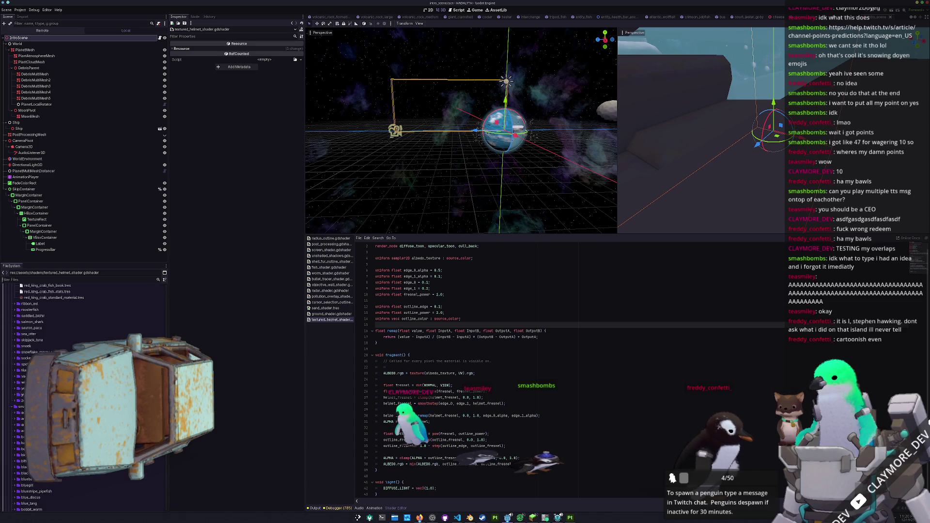
{"action": "left_click", "coordinate": [22, 445]}
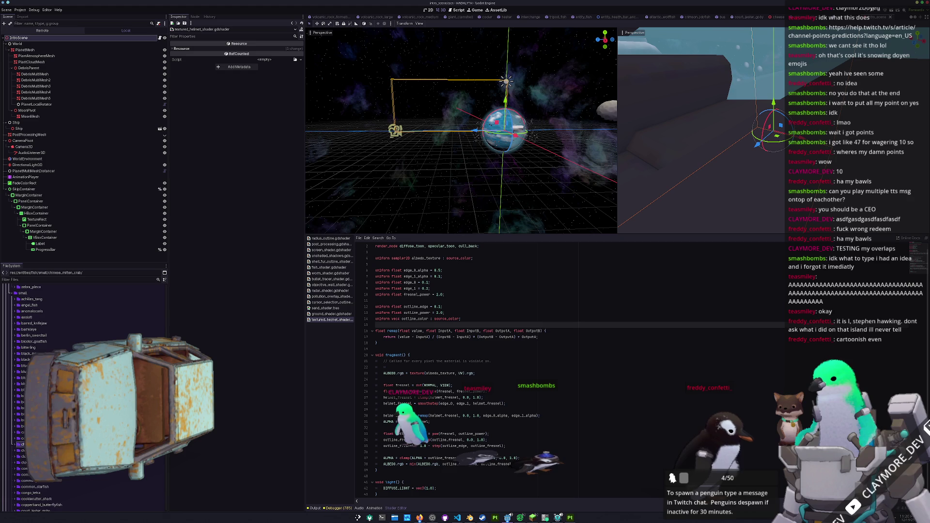
- Duplicate the candy_darter folder and name the copy ghost_glass_catfish
{"action": "key", "text": "ctrl+d"}
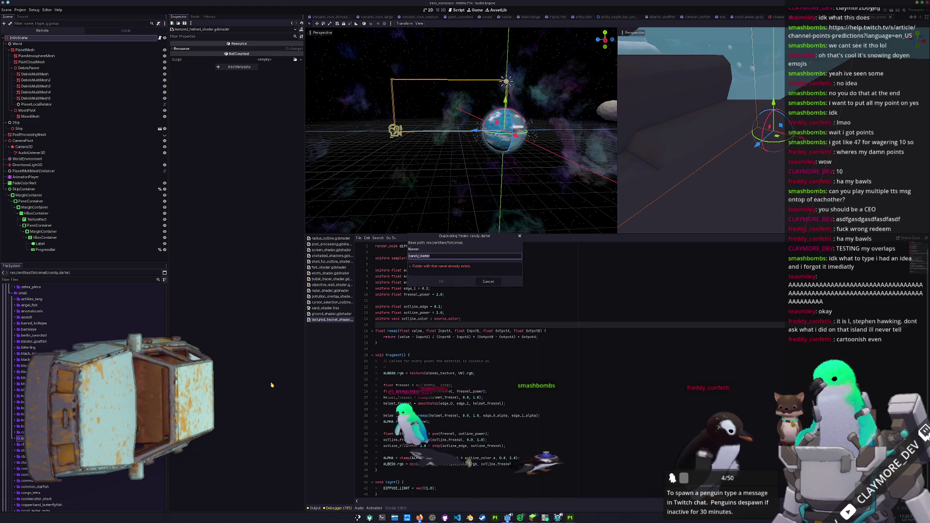
{"action": "type", "text": "gho"}
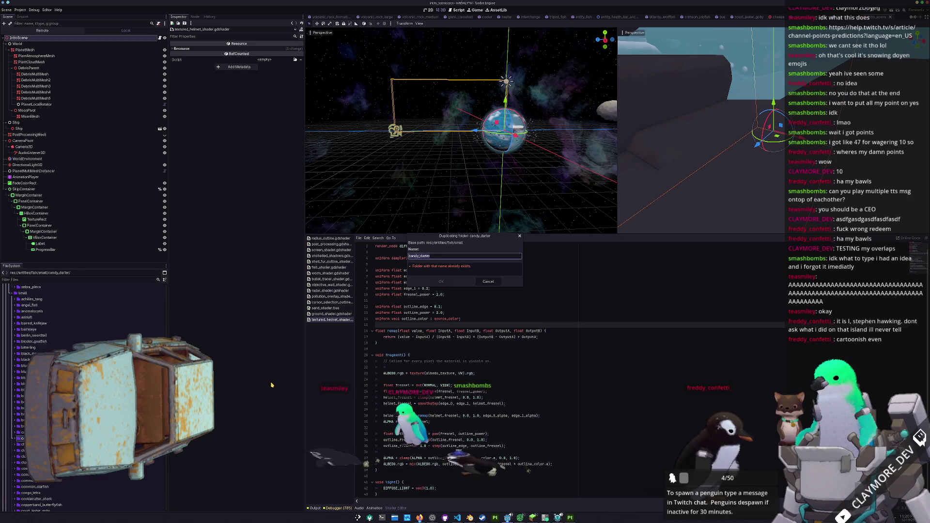
{"action": "type", "text": "st_"}
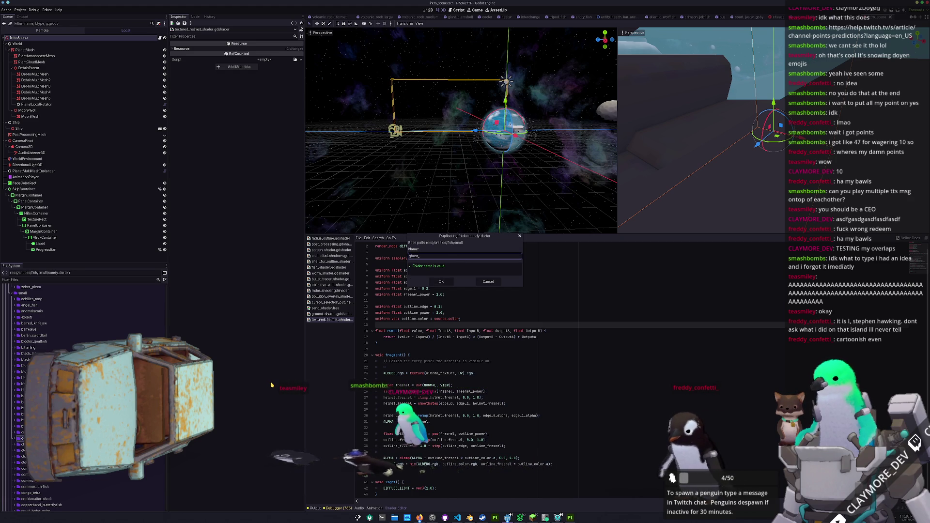
{"action": "type", "text": "gla"}
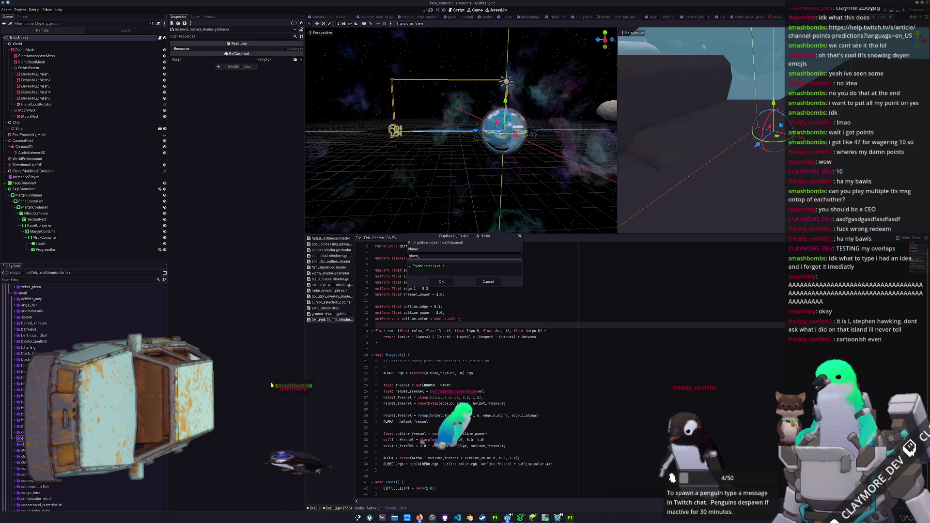
{"action": "type", "text": "ss_catfish"}
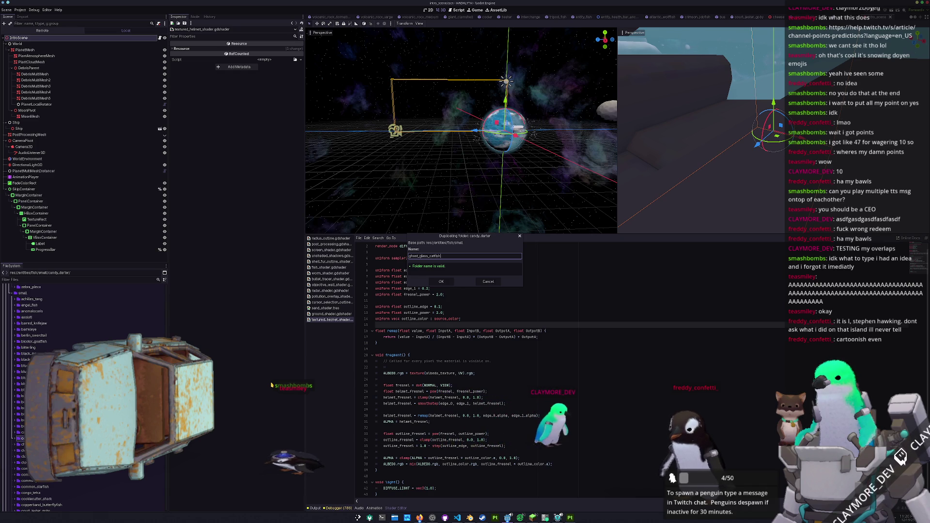
{"action": "key", "text": "Return"}
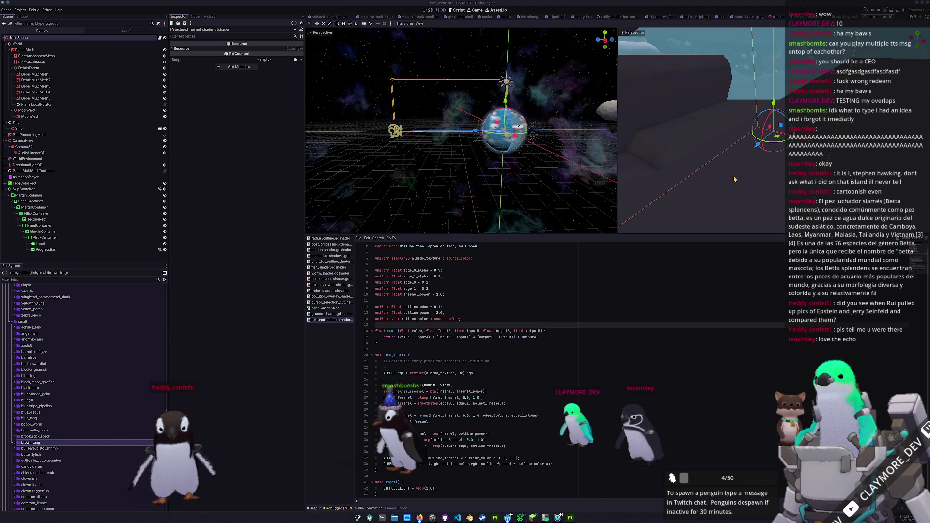
{"action": "left_click", "coordinate": [533, 347]}
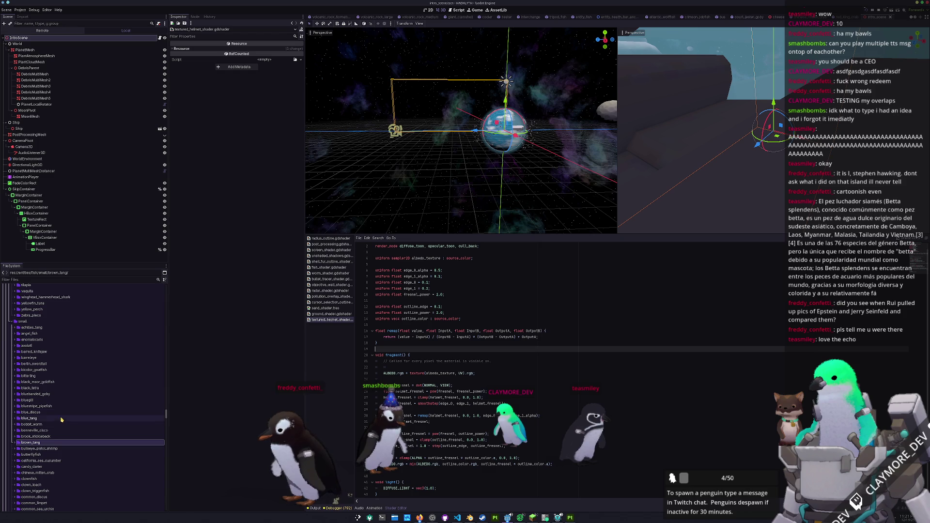
{"action": "scroll", "coordinate": [81, 425], "scroll_direction": "down", "scroll_amount": 5}
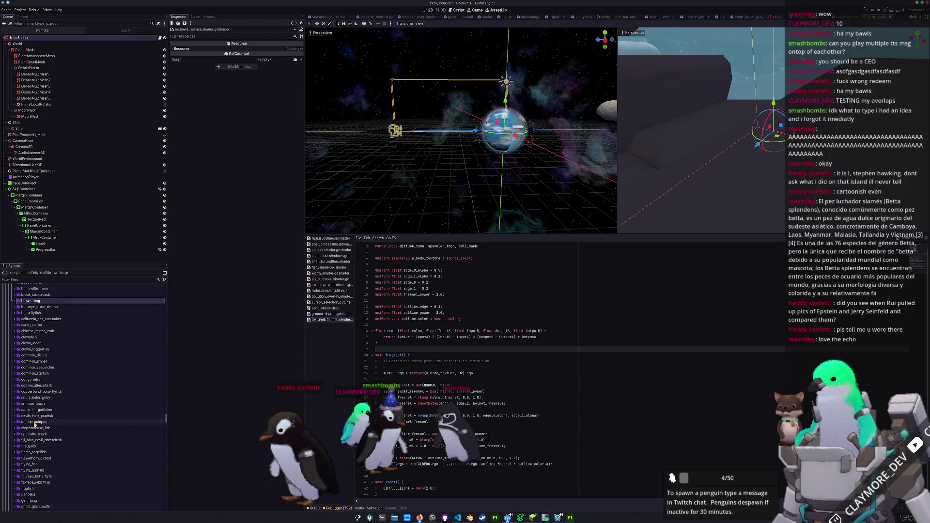
- Expand the ghost_glass_catfish folder and open its copied candy_darter.tscn scene
{"action": "scroll", "coordinate": [38, 422], "scroll_direction": "down", "scroll_amount": 2}
{"action": "scroll", "coordinate": [38, 422], "scroll_direction": "down", "scroll_amount": 3}
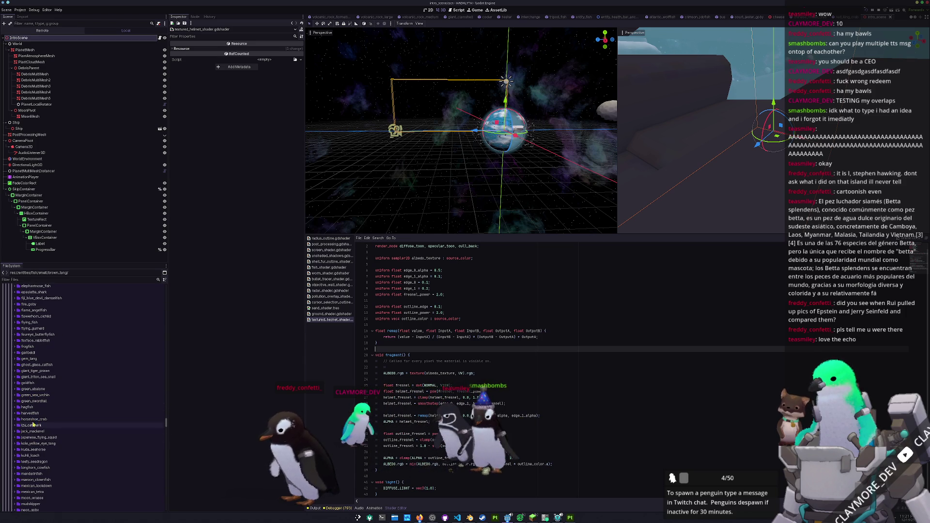
{"action": "double_click", "coordinate": [41, 365]}
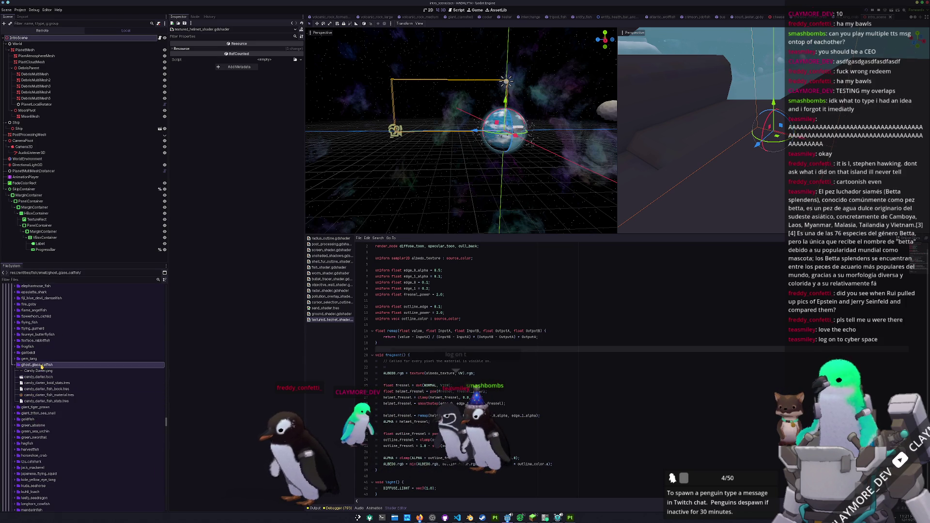
{"action": "double_click", "coordinate": [40, 378]}
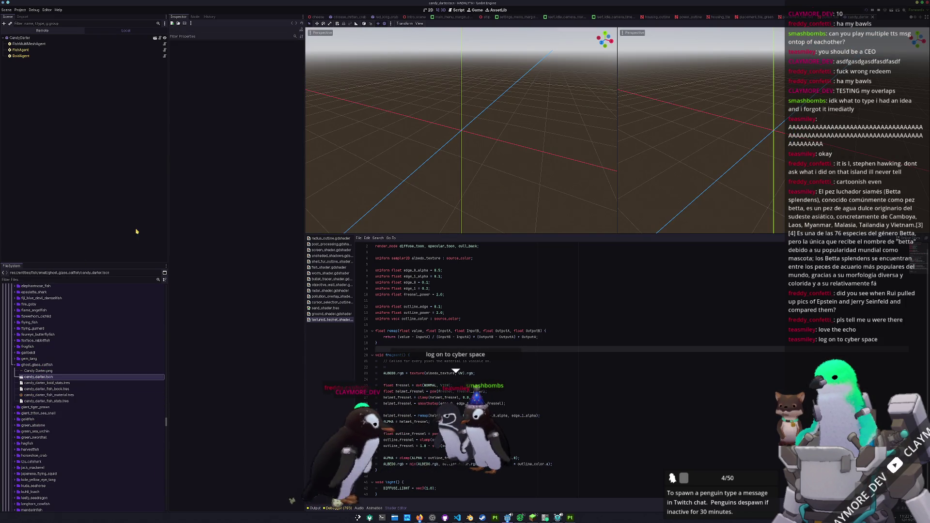
- Switch the 3D editor layout to 1 Viewport
{"action": "left_click", "coordinate": [625, 33]}
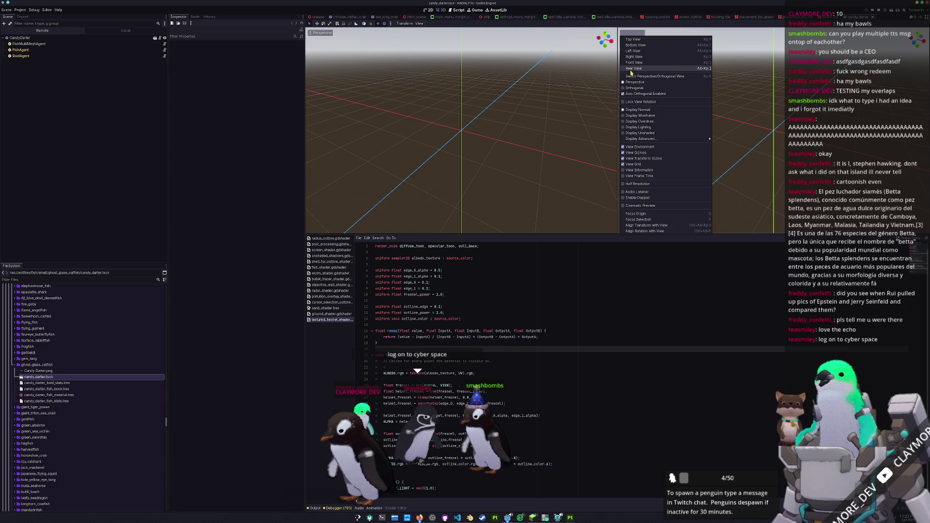
{"action": "left_click", "coordinate": [543, 62]}
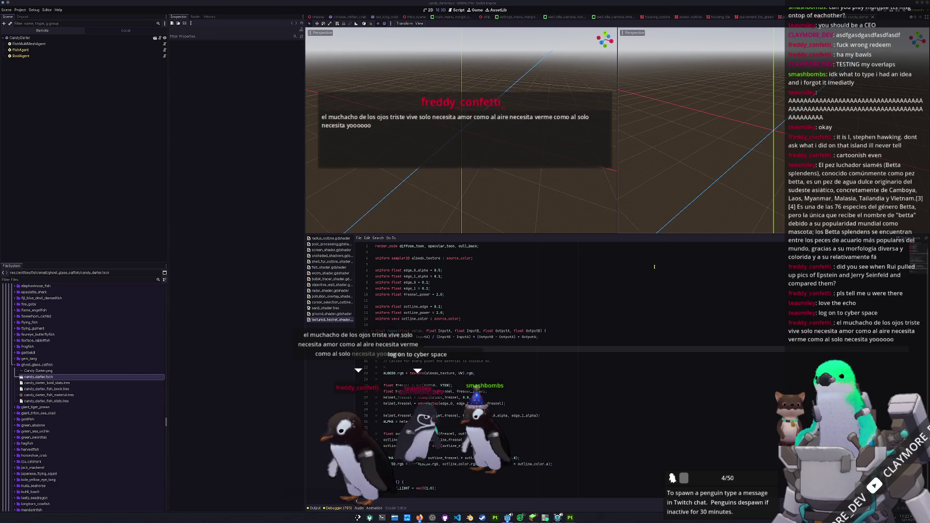
{"action": "left_click", "coordinate": [421, 23]}
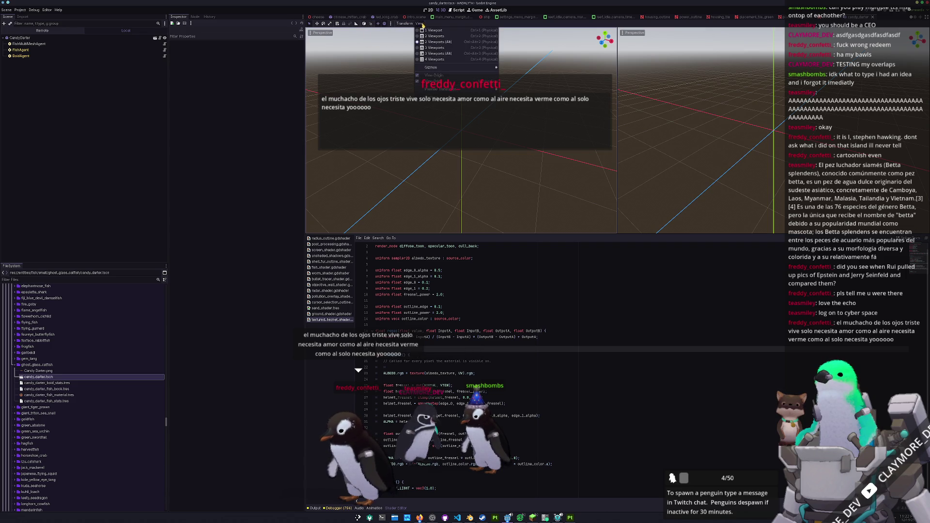
{"action": "left_click", "coordinate": [431, 30]}
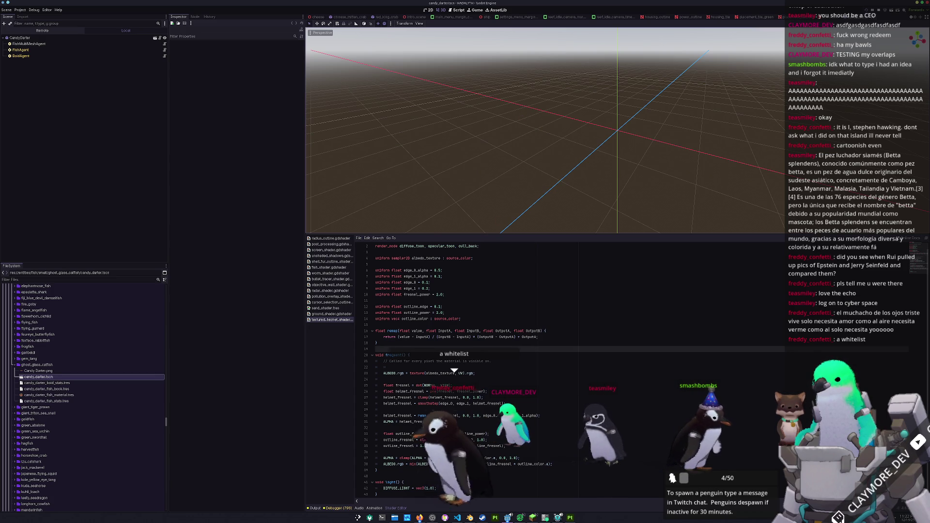
{"action": "left_click", "coordinate": [432, 518]}
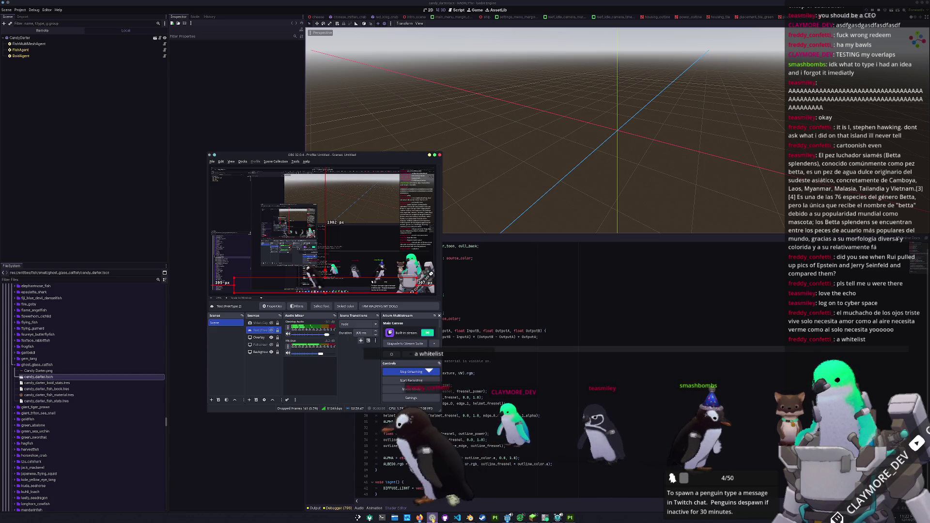
- Unhide the Video Capture webcam source in OBS, then return to Godot
{"action": "left_click", "coordinate": [271, 323]}
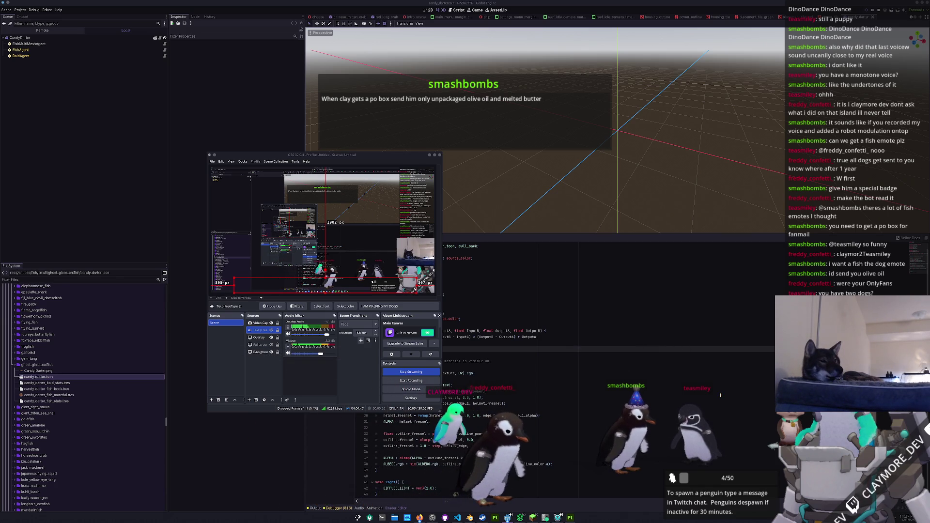
{"action": "left_click", "coordinate": [661, 383]}
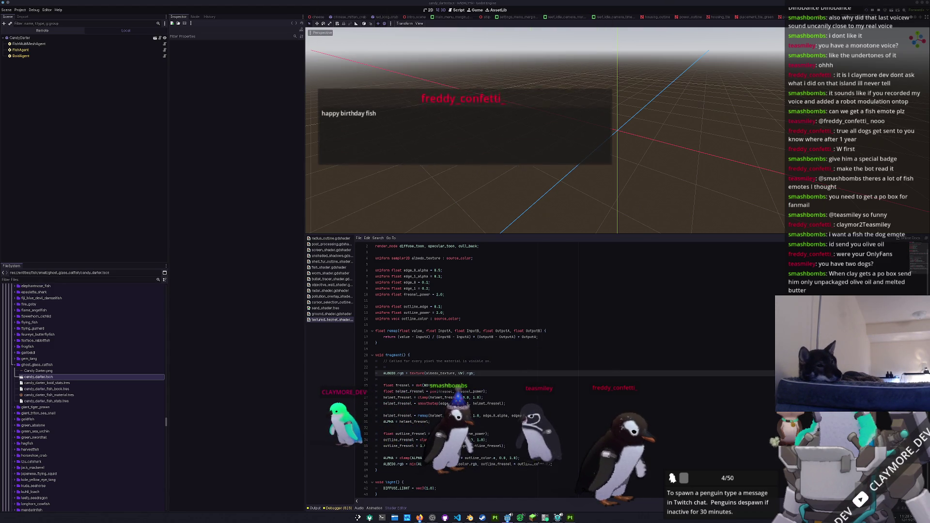
- Rename the CandyDarter root node to GhostGlassCatfish
{"action": "left_click", "coordinate": [672, 348]}
{"action": "left_click", "coordinate": [620, 370]}
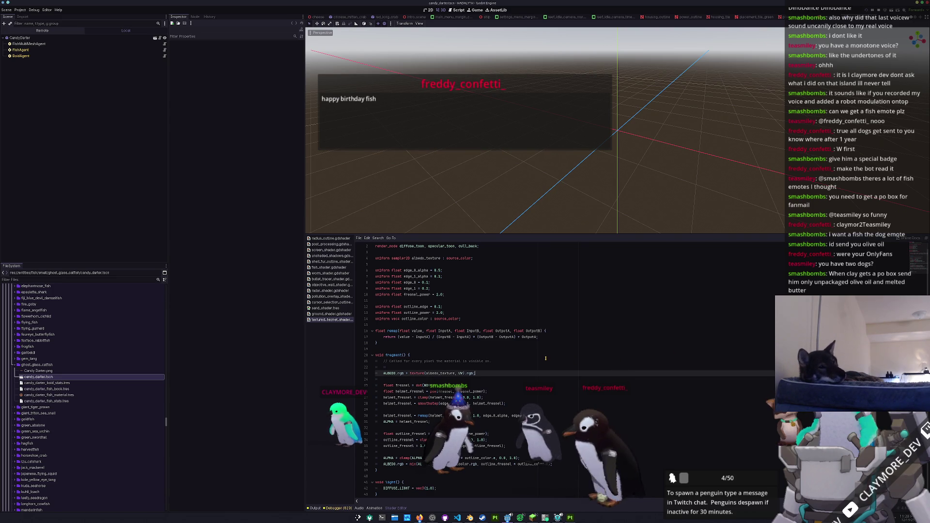
{"action": "right_click", "coordinate": [29, 38]}
{"action": "key", "text": "Escape"}
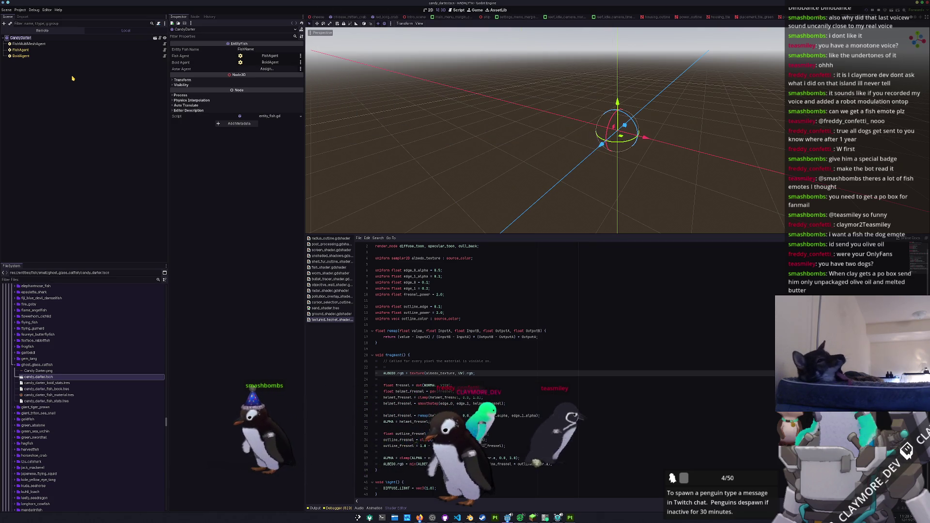
{"action": "type", "text": "GhostG"}
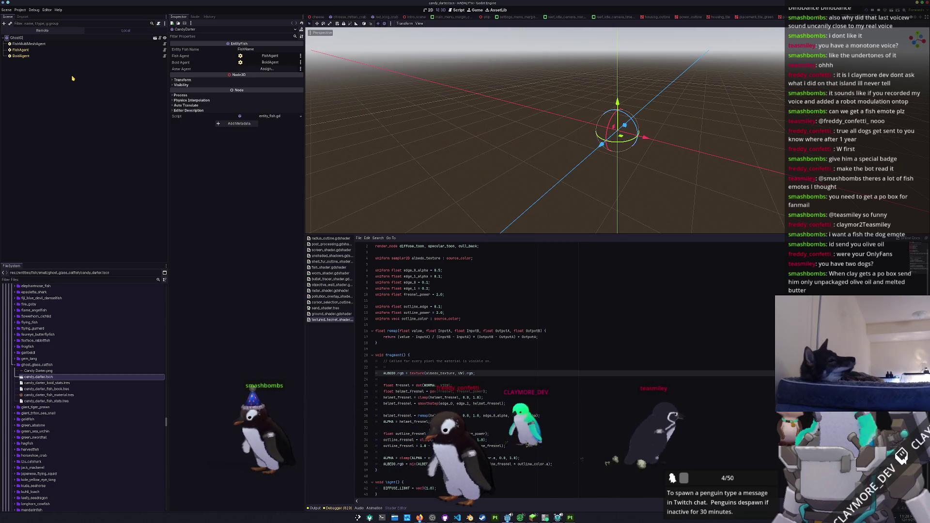
{"action": "type", "text": "lassCatfish"}
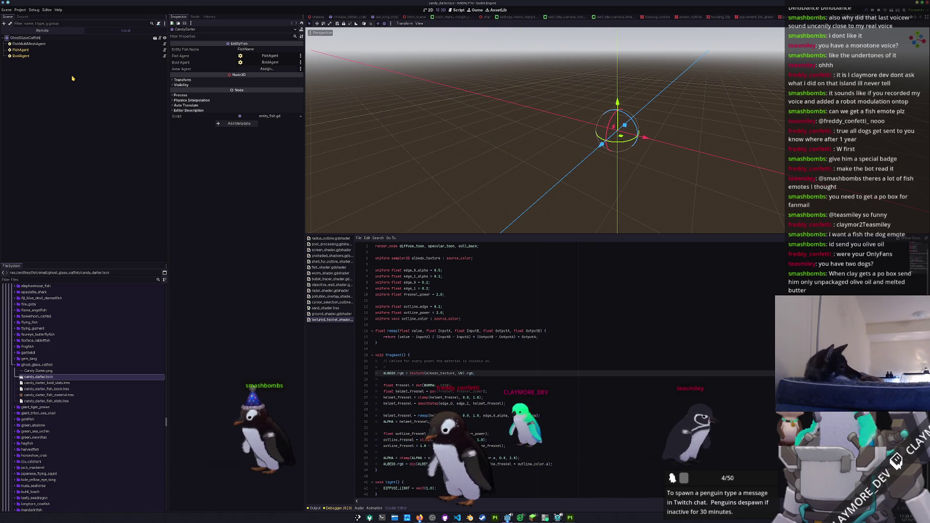
{"action": "key", "text": "Return"}
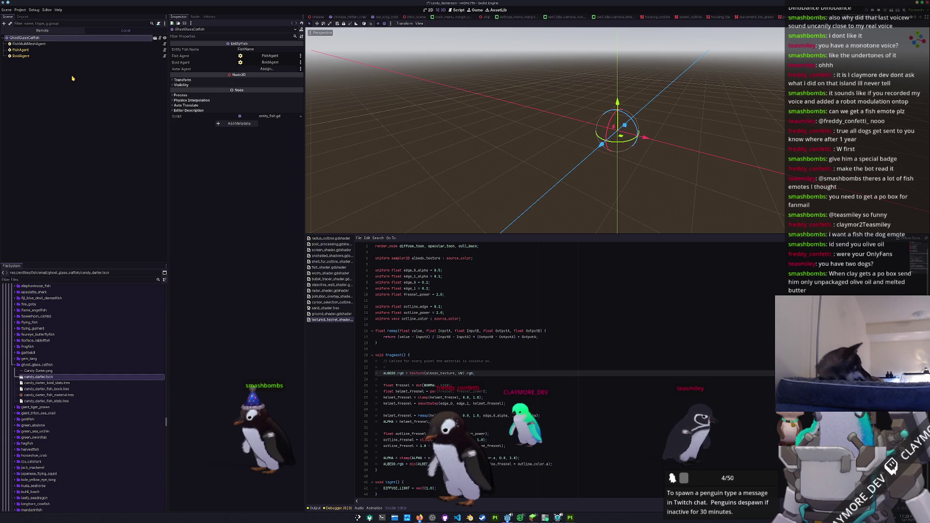
{"action": "left_click", "coordinate": [62, 43]}
- Quick Load the ghost_glass_catfish mesh into FishMultiMeshAgent and expand its material
{"action": "left_click", "coordinate": [300, 74]}
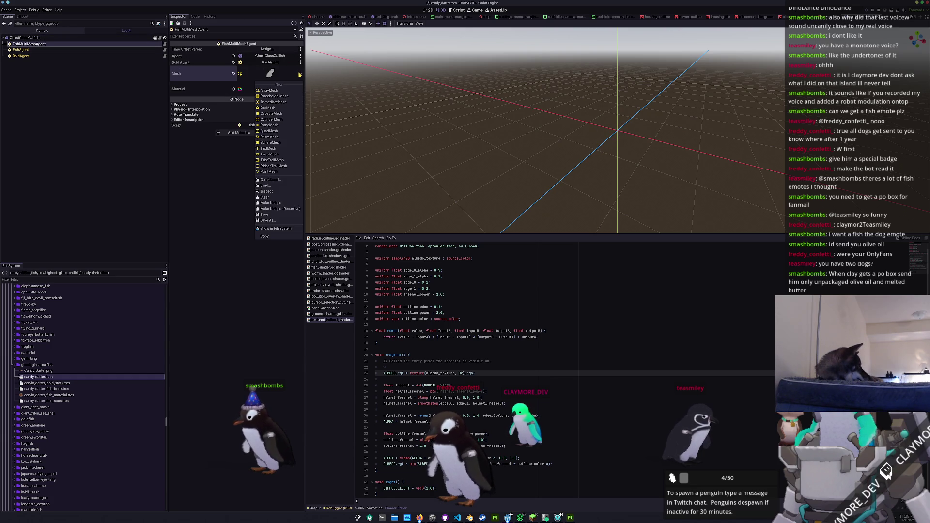
{"action": "left_click", "coordinate": [272, 180]}
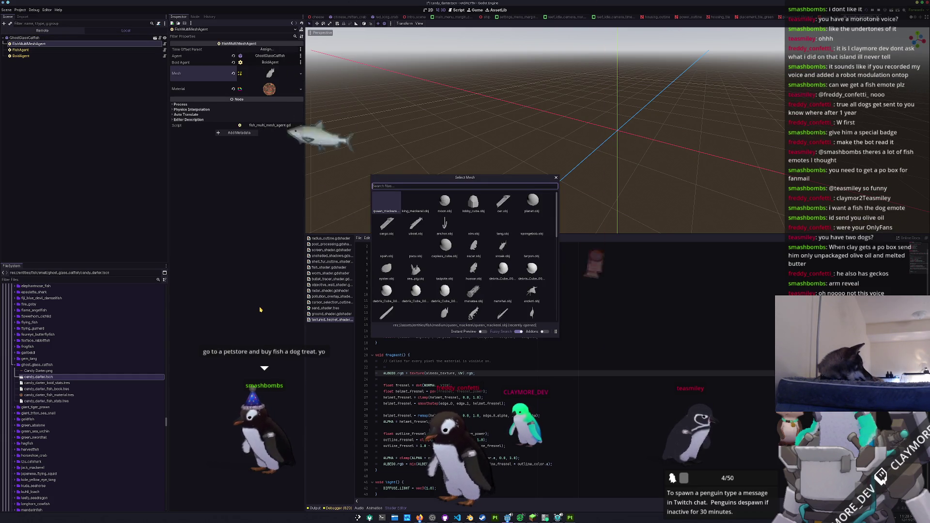
{"action": "type", "text": "ghost_clas"}
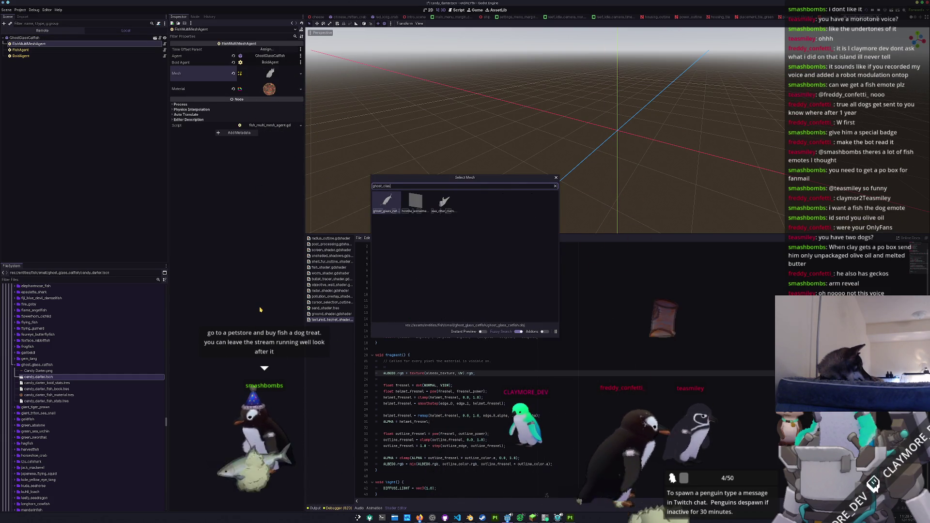
{"action": "key", "text": "Return"}
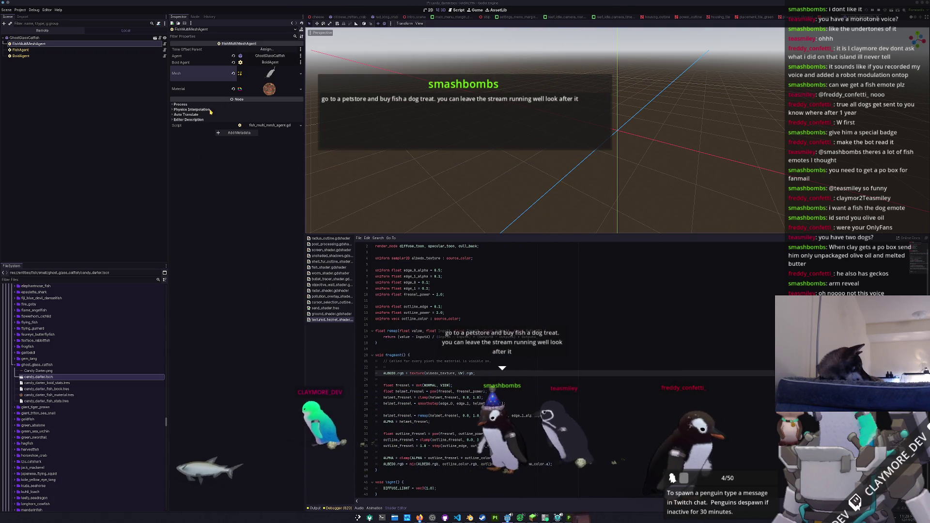
{"action": "left_click", "coordinate": [285, 88]}
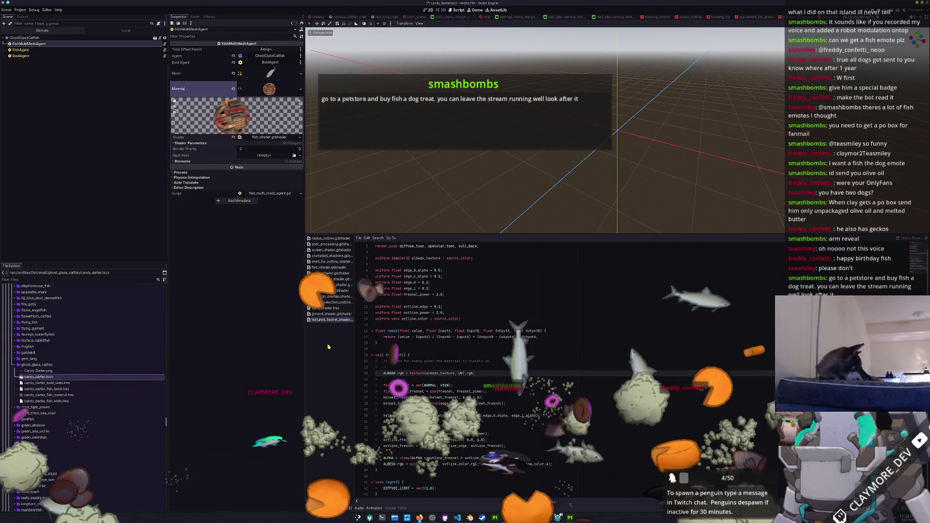
- Show screen_shader.gdshader, reselect FishMultiMeshAgent, and select the ghost_glass_catfish folder
{"action": "left_click", "coordinate": [332, 249]}
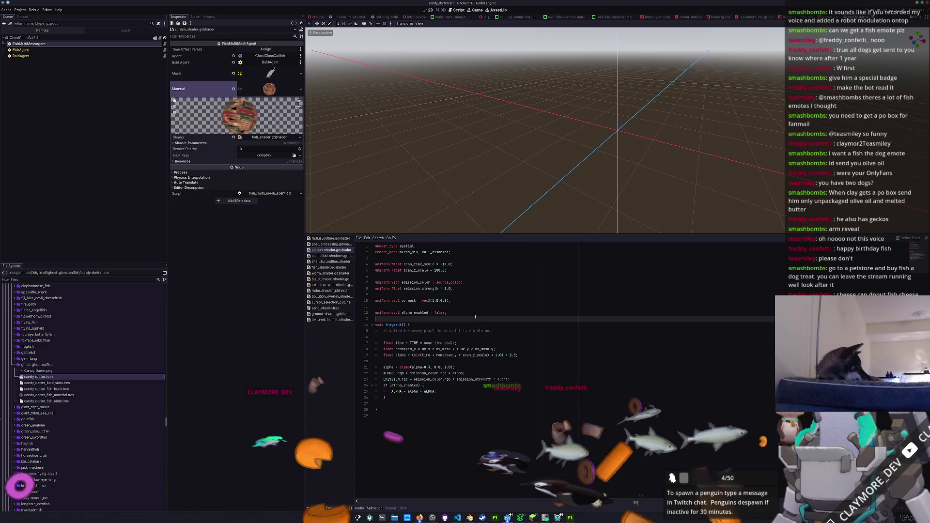
{"action": "left_click", "coordinate": [400, 139]}
{"action": "scroll", "coordinate": [426, 147], "scroll_direction": "down", "scroll_amount": 1}
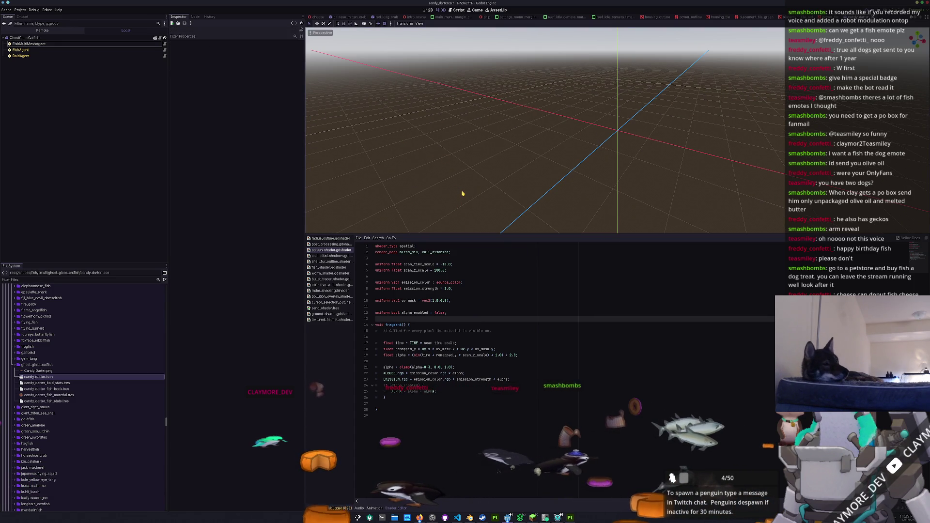
{"action": "left_click", "coordinate": [73, 44]}
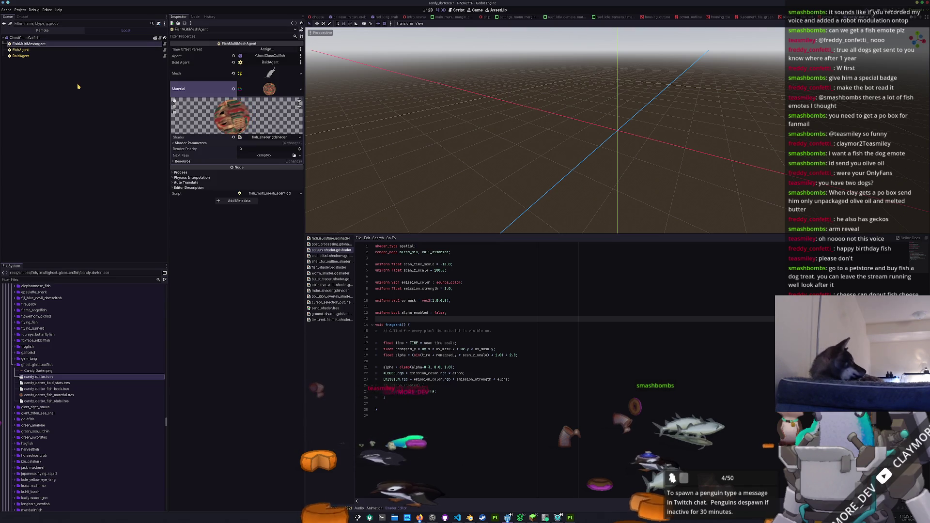
{"action": "left_click", "coordinate": [51, 364]}
{"action": "left_click", "coordinate": [52, 364]}
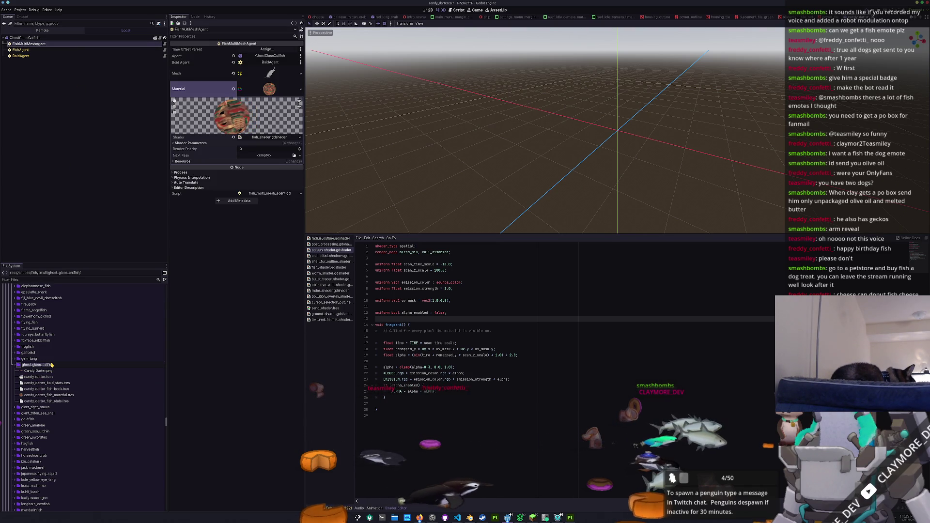
- Rename the copied fish stats, material, fish book and boid stats files to ghost_glass_catfish
{"action": "key", "text": "Escape"}
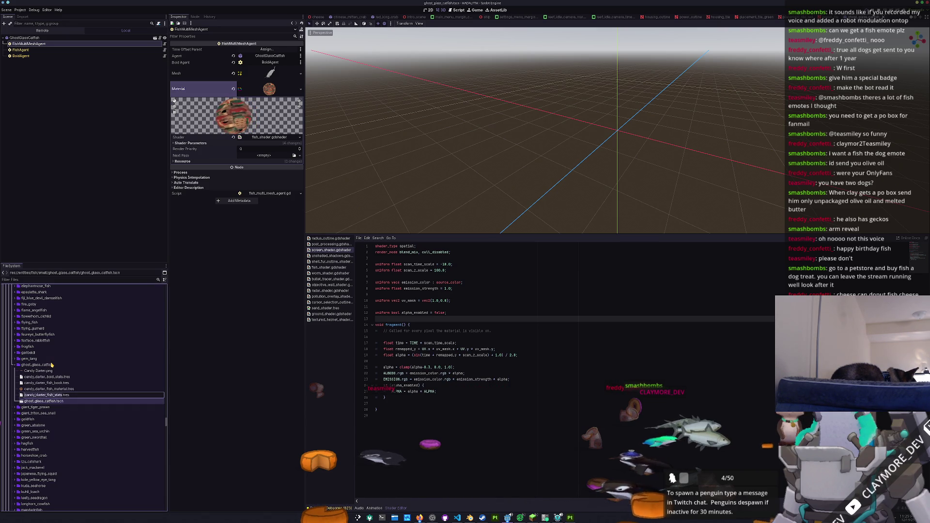
{"action": "type", "text": "ghost_glass_catfish"}
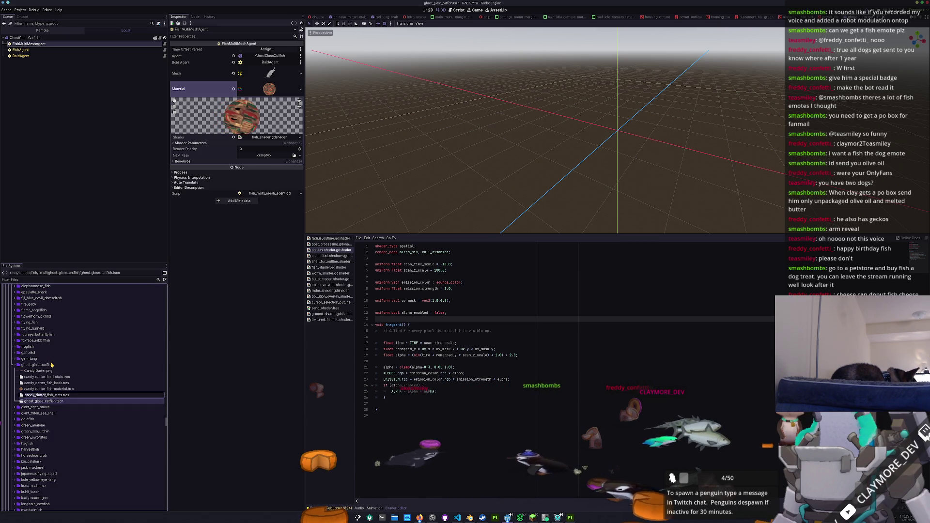
{"action": "key", "text": "Return"}
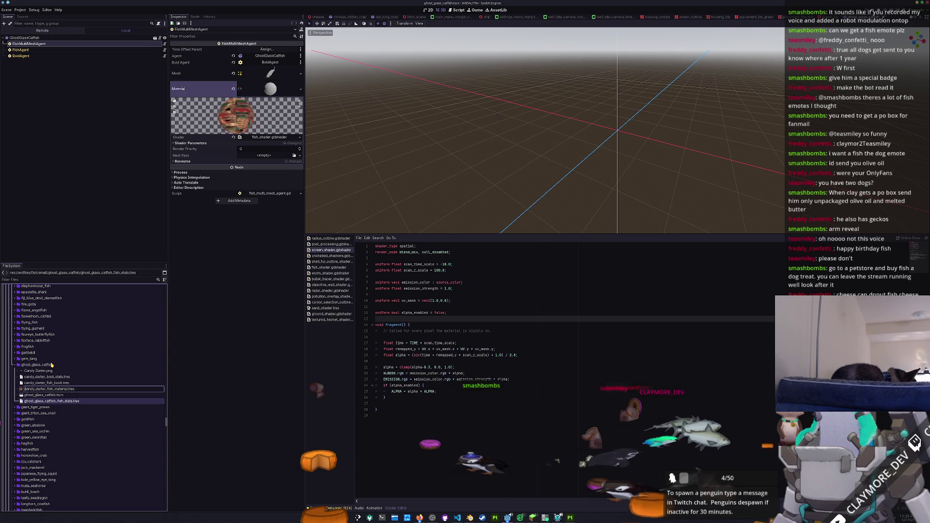
{"action": "key", "text": "Return"}
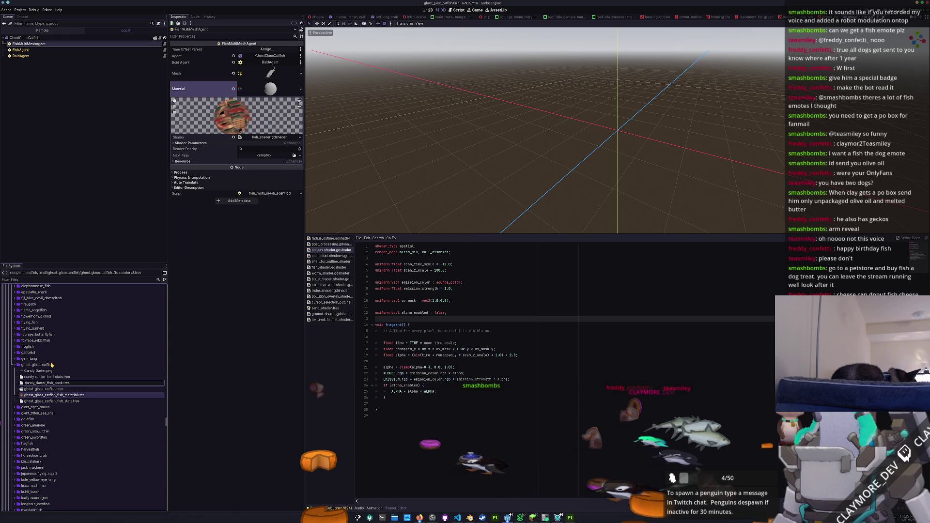
{"action": "key", "text": "Return"}
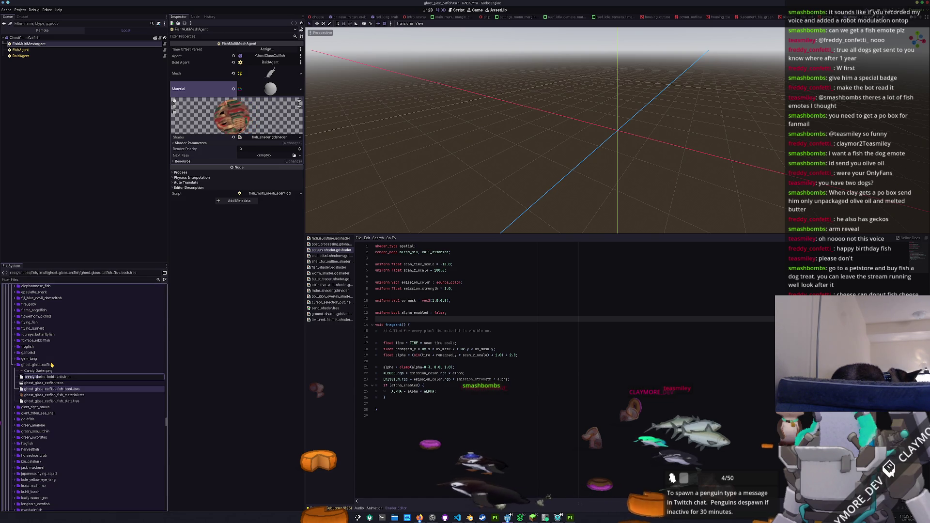
{"action": "key", "text": "Return"}
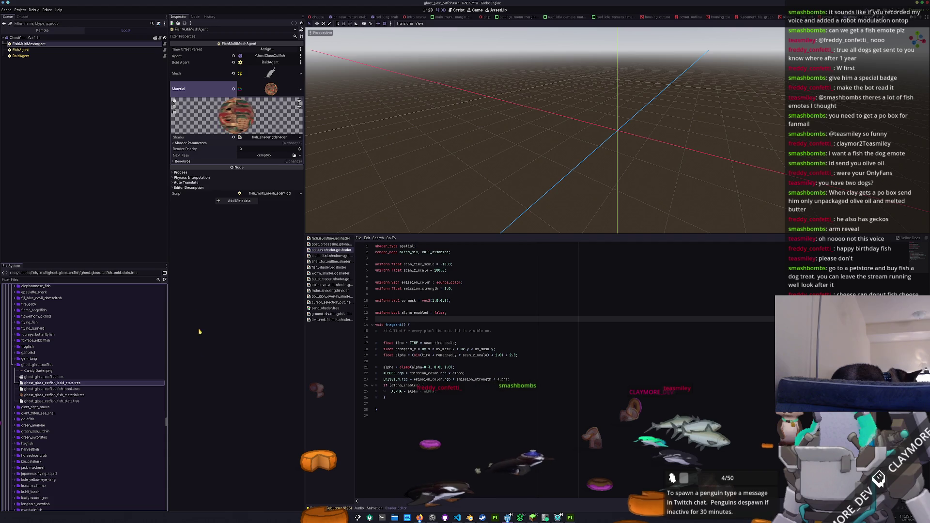
- Create a new fish_transparent_shader.gdshader in assets/shaders as the material's shader
{"action": "left_click", "coordinate": [300, 138]}
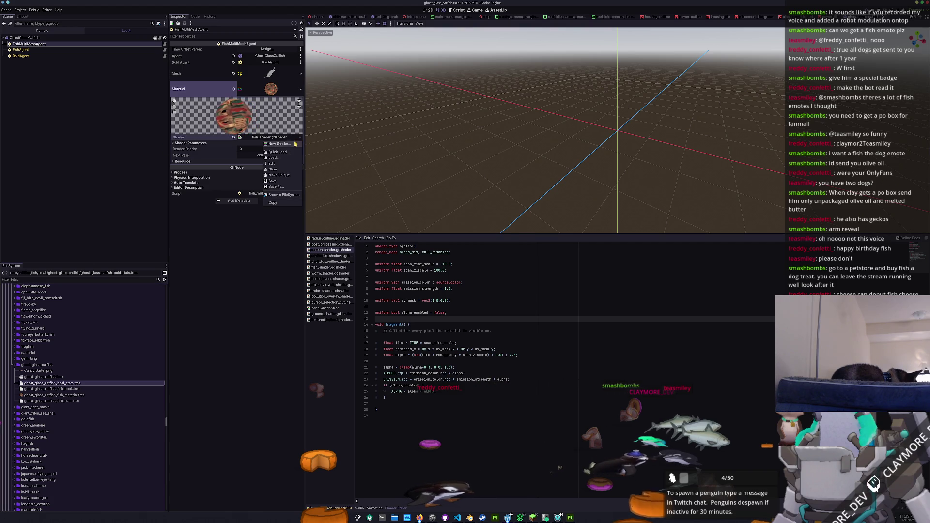
{"action": "left_click", "coordinate": [279, 144]}
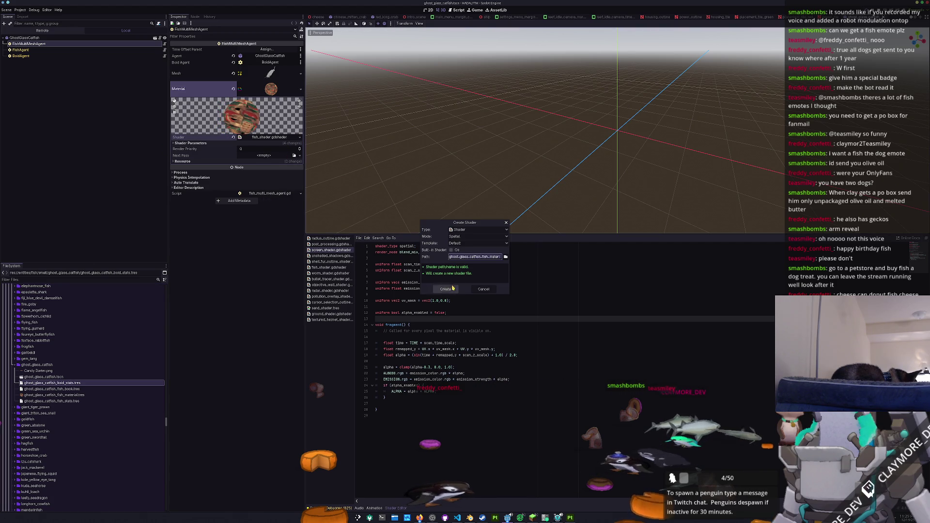
{"action": "key", "text": "BackSpace"}
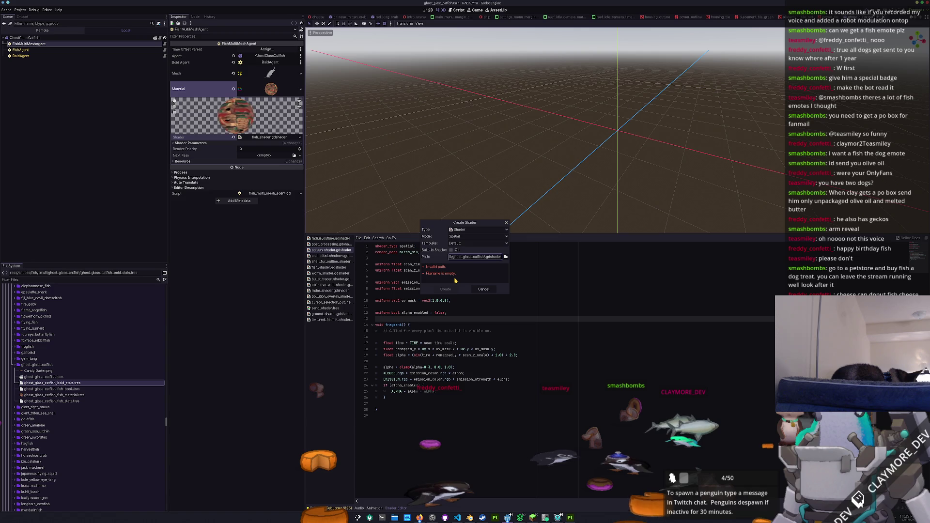
{"action": "left_click", "coordinate": [506, 257]}
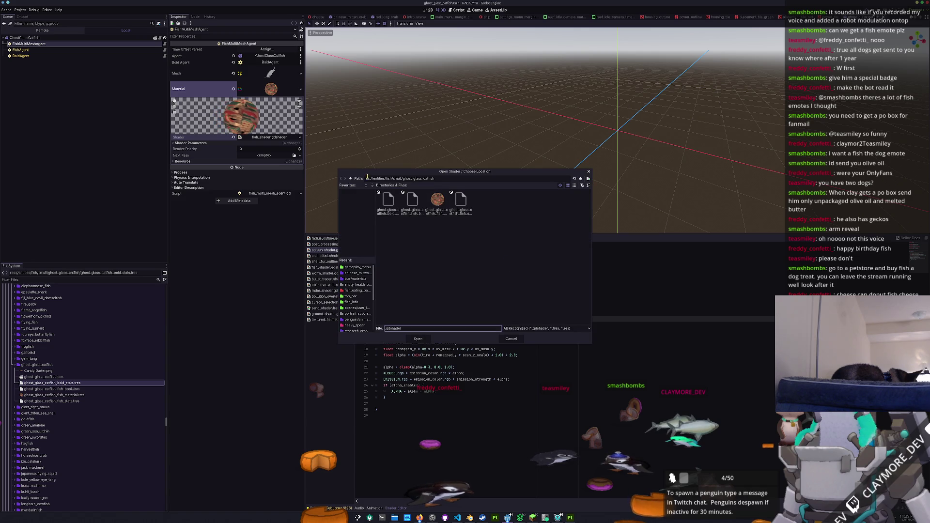
{"action": "left_click", "coordinate": [351, 179]}
{"action": "left_click", "coordinate": [350, 179]}
{"action": "left_click", "coordinate": [350, 179]}
{"action": "left_click", "coordinate": [351, 179]}
{"action": "double_click", "coordinate": [461, 202]}
{"action": "left_click", "coordinate": [574, 185]}
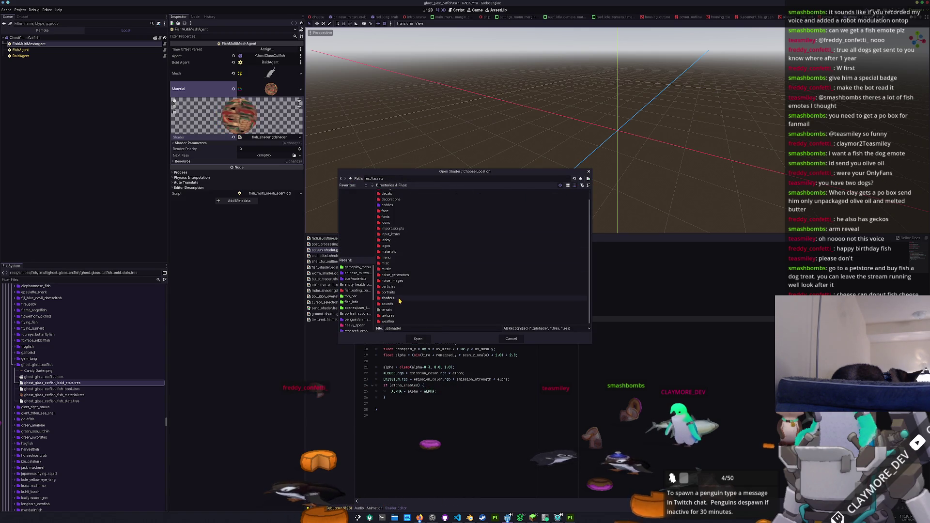
{"action": "double_click", "coordinate": [387, 308]}
{"action": "scroll", "coordinate": [397, 310], "scroll_direction": "down", "scroll_amount": 3}
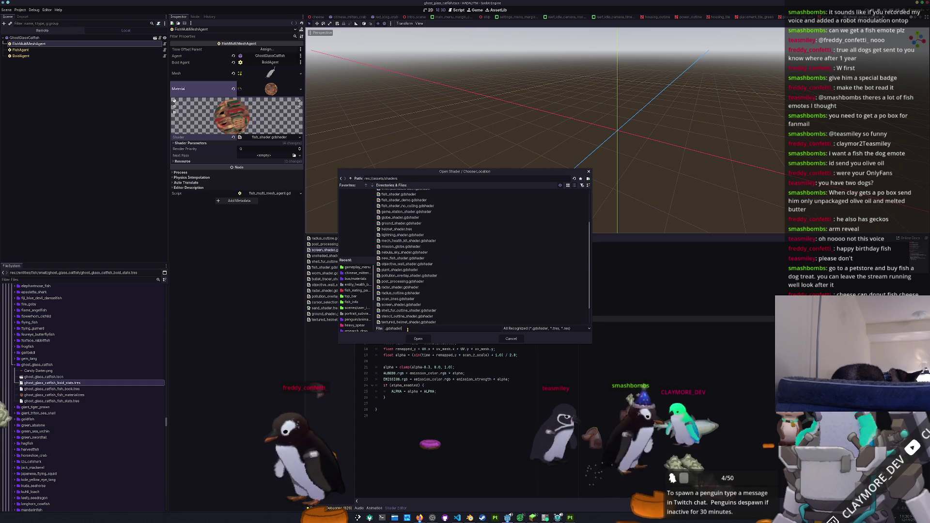
{"action": "left_click", "coordinate": [409, 329]}
{"action": "type", "text": "fish_"}
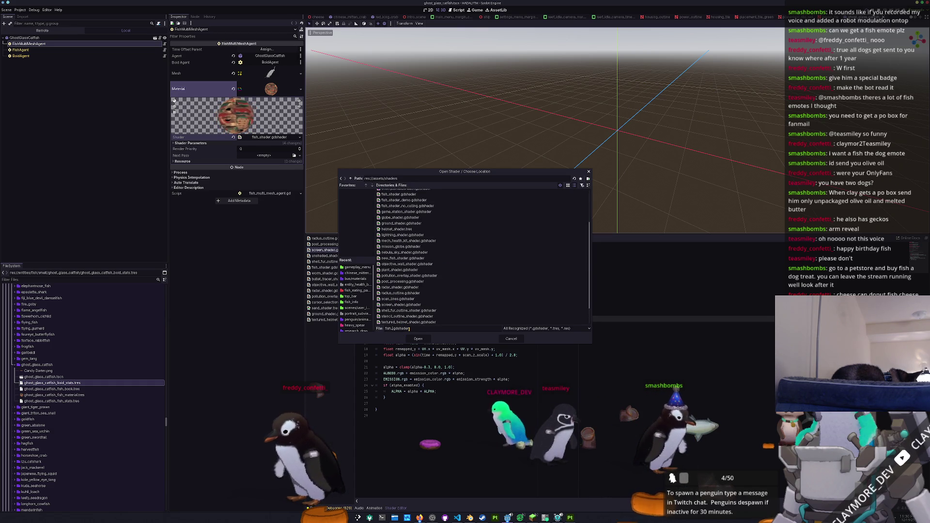
{"action": "type", "text": "sransparent"}
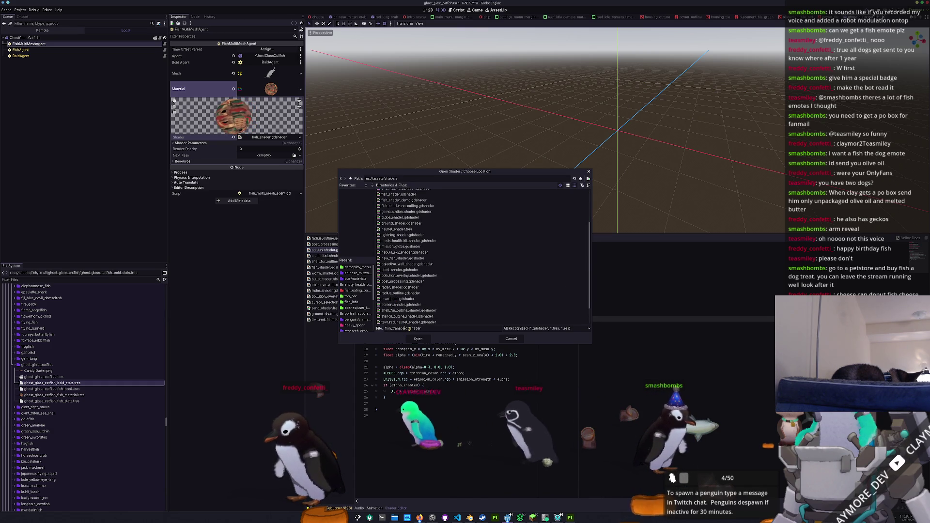
{"action": "type", "text": "haders/"}
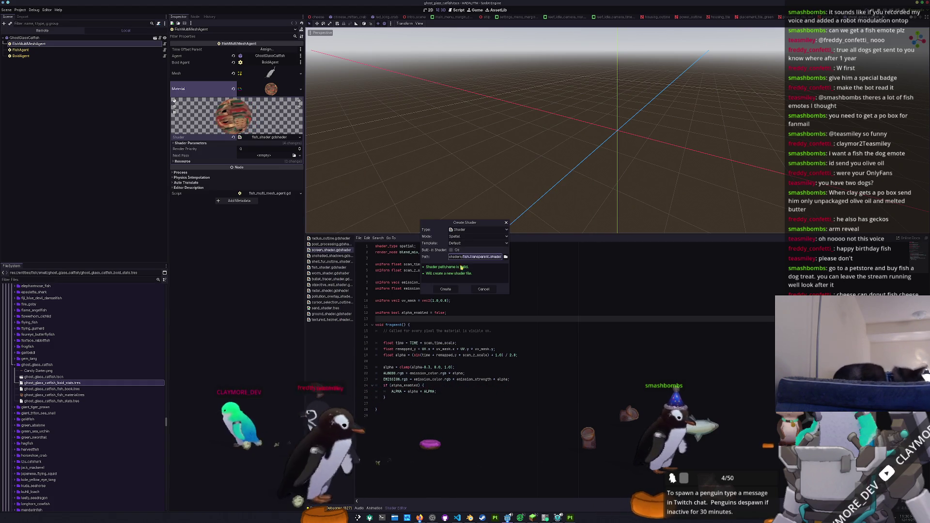
{"action": "left_click", "coordinate": [446, 290]}
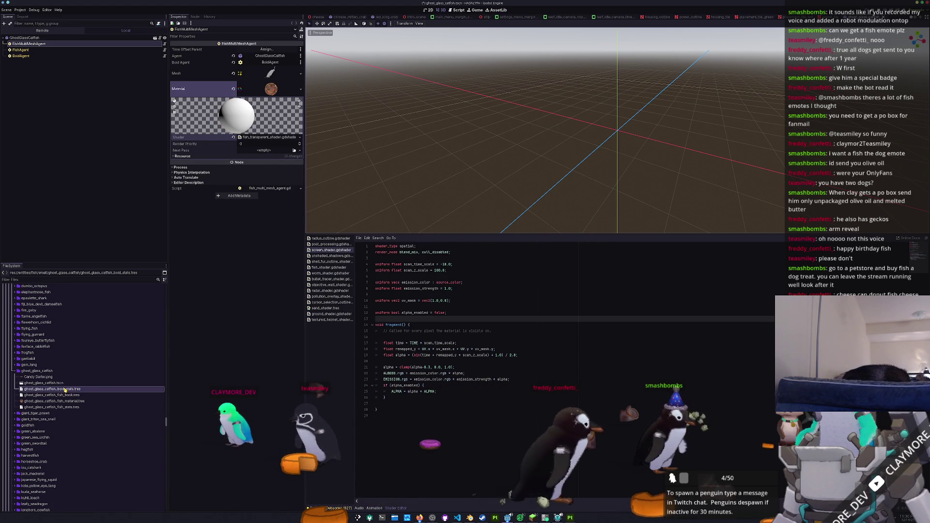
- Copy all of fish_shader.gdshader's code and return to the new shader's template
{"action": "left_click", "coordinate": [272, 138]}
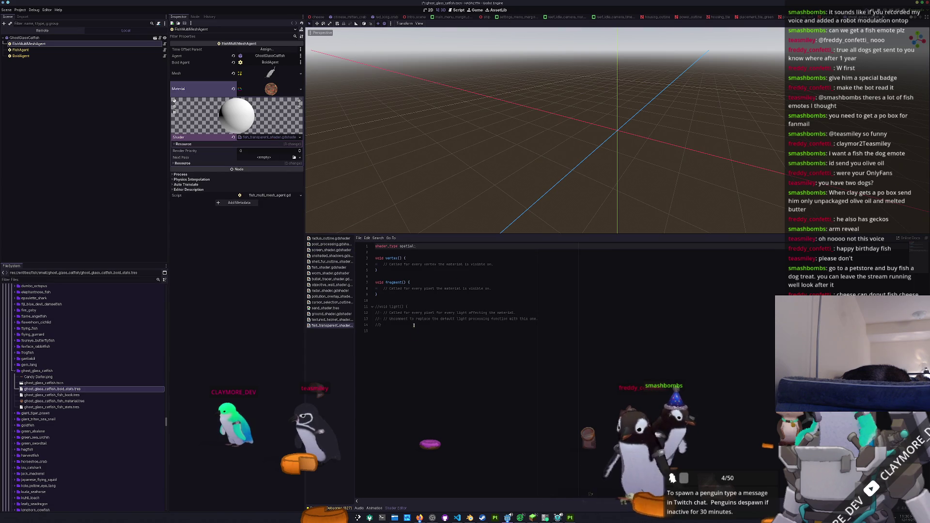
{"action": "key", "text": "ctrl+a"}
{"action": "left_click", "coordinate": [329, 267]}
{"action": "left_click", "coordinate": [408, 276]}
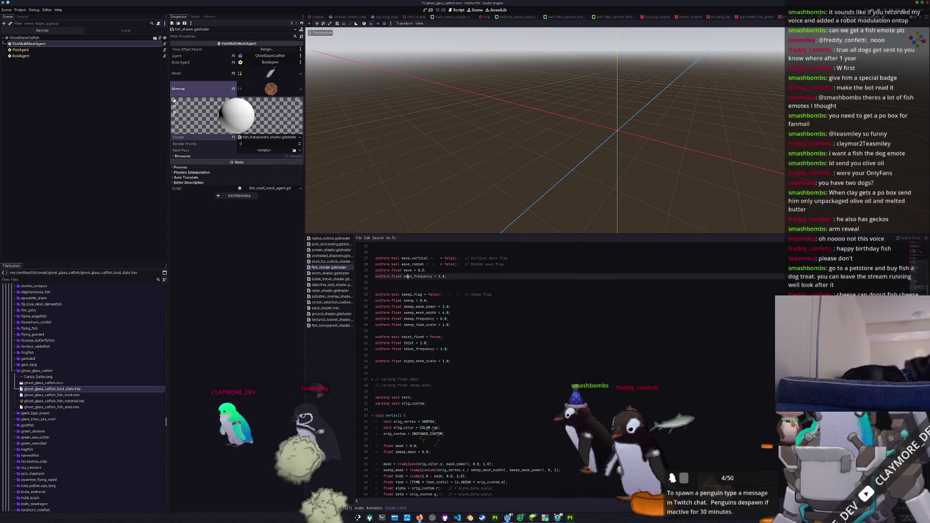
{"action": "key", "text": "ctrl+a"}
{"action": "key", "text": "ctrl+c"}
{"action": "left_click", "coordinate": [330, 325]}
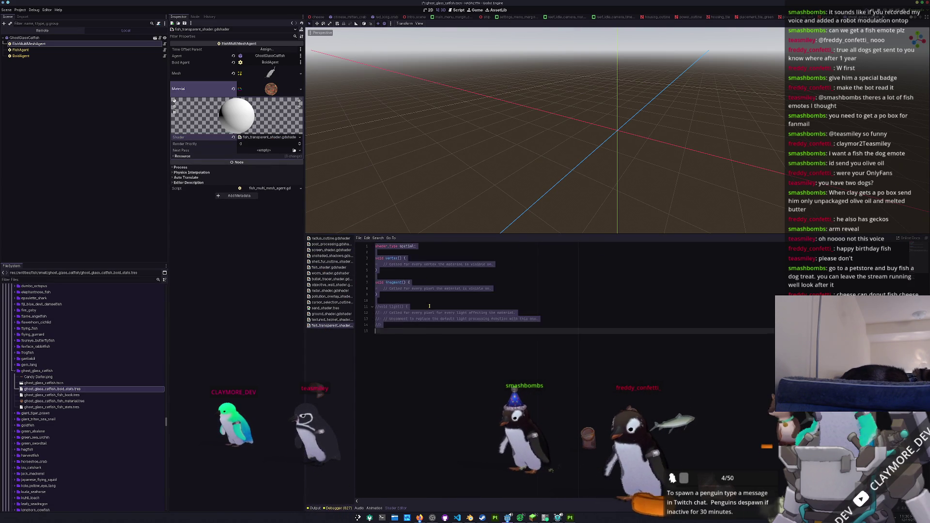
- Paste the copied fish_shader code over the shader template and save
{"action": "key", "text": "ctrl+v"}
{"action": "left_click", "coordinate": [394, 342]}
{"action": "key", "text": "ctrl+s"}
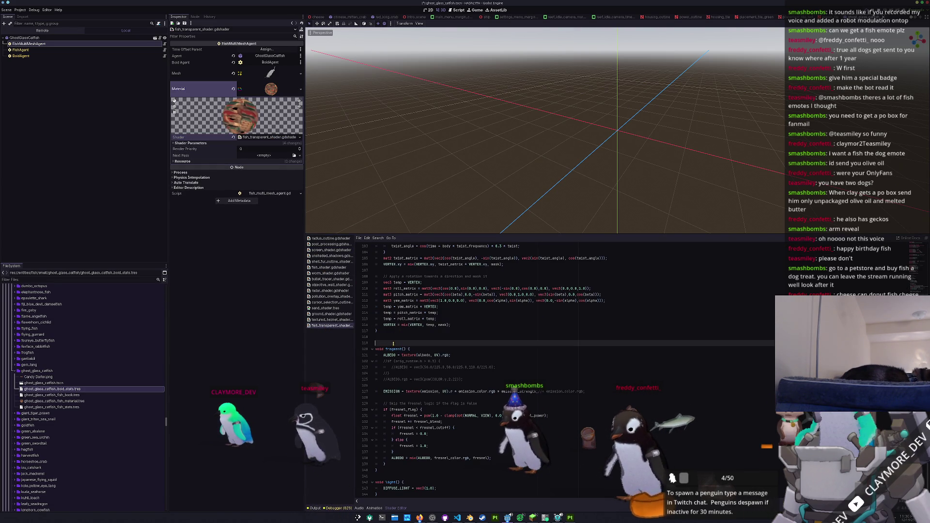
- Copy textured_helmet_shader's remap function and fresnel fragment over fish_transparent_shader's fragment() function
{"action": "left_click", "coordinate": [328, 320]}
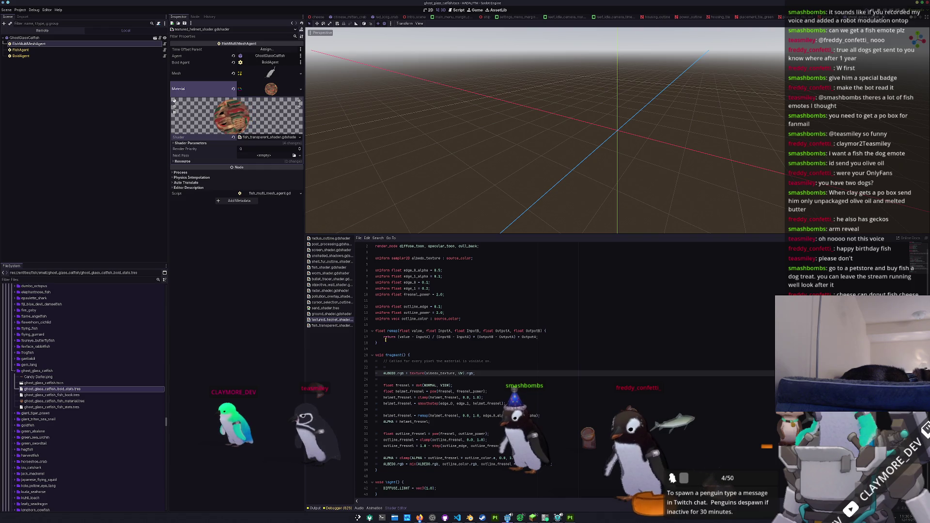
{"action": "left_click", "coordinate": [395, 494]}
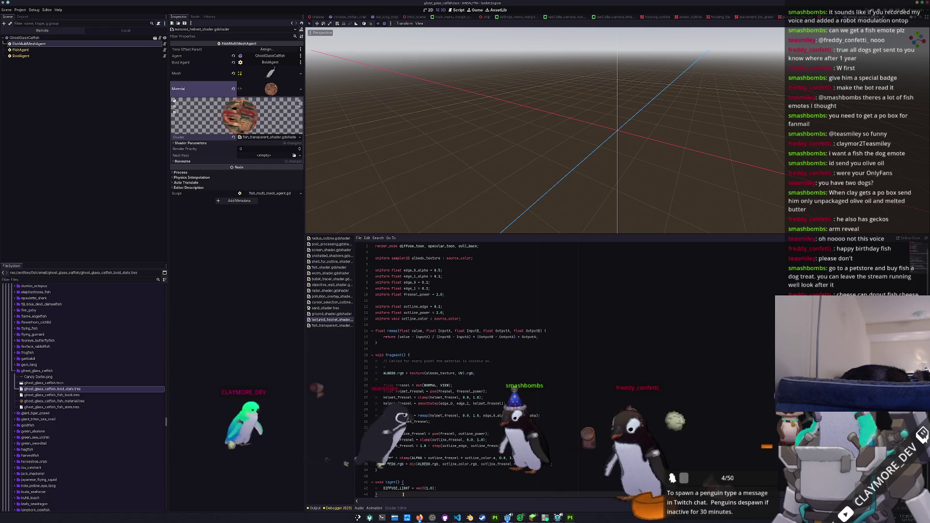
{"action": "mouse_move", "coordinate": [394, 495]}
{"action": "left_mouse_down"}
{"action": "mouse_move", "coordinate": [365, 257]}
{"action": "mouse_move", "coordinate": [367, 270]}
{"action": "left_mouse_up"}
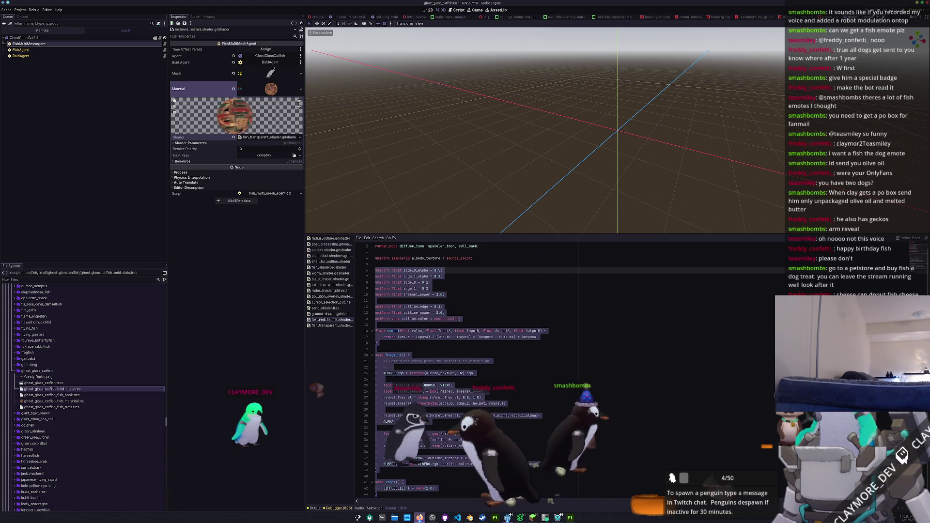
{"action": "key", "text": "alt+Tab"}
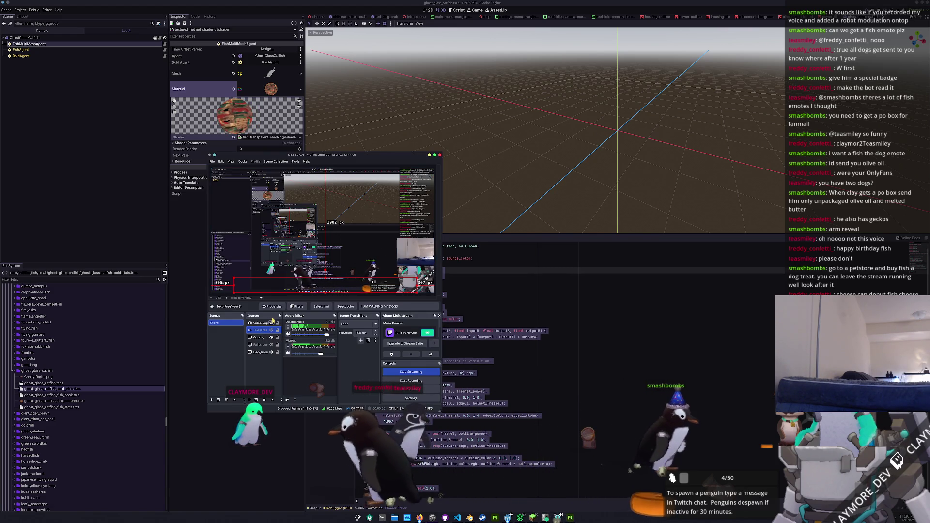
{"action": "key", "text": "alt+Tab"}
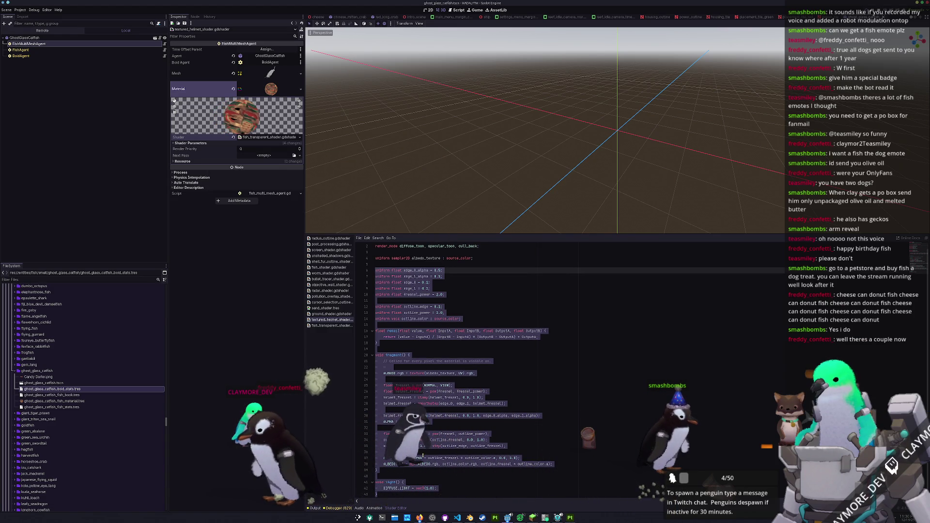
{"action": "left_click", "coordinate": [413, 467]}
{"action": "left_click_drag", "start_coordinate": [376, 489], "coordinate": [355, 331]}
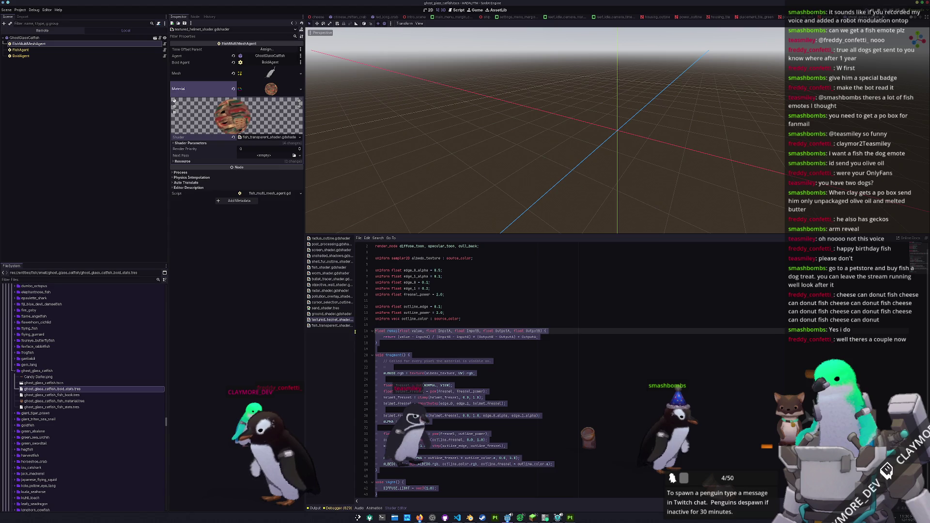
{"action": "left_click", "coordinate": [334, 326]}
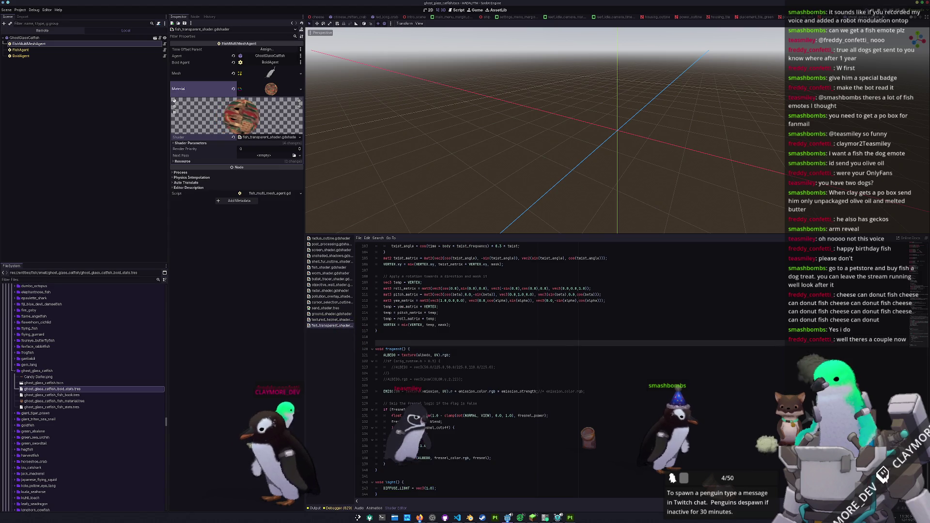
{"action": "left_click", "coordinate": [387, 494], "text": "shift"}
{"action": "key", "text": "ctrl+v"}
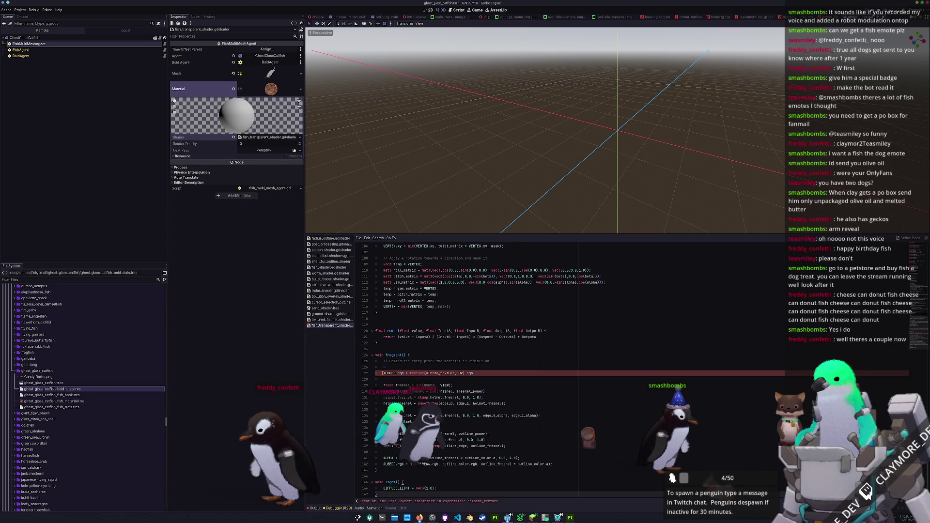
- Rename the albedo sampler2D uniform on line 5 to albedo_texture
{"action": "scroll", "coordinate": [389, 362], "scroll_direction": "up", "scroll_amount": 20}
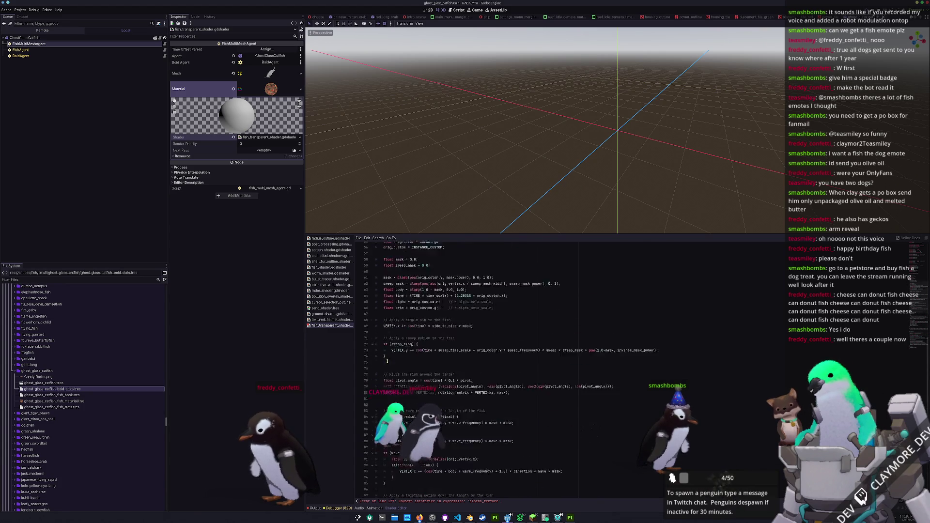
{"action": "scroll", "coordinate": [389, 361], "scroll_direction": "up", "scroll_amount": 8}
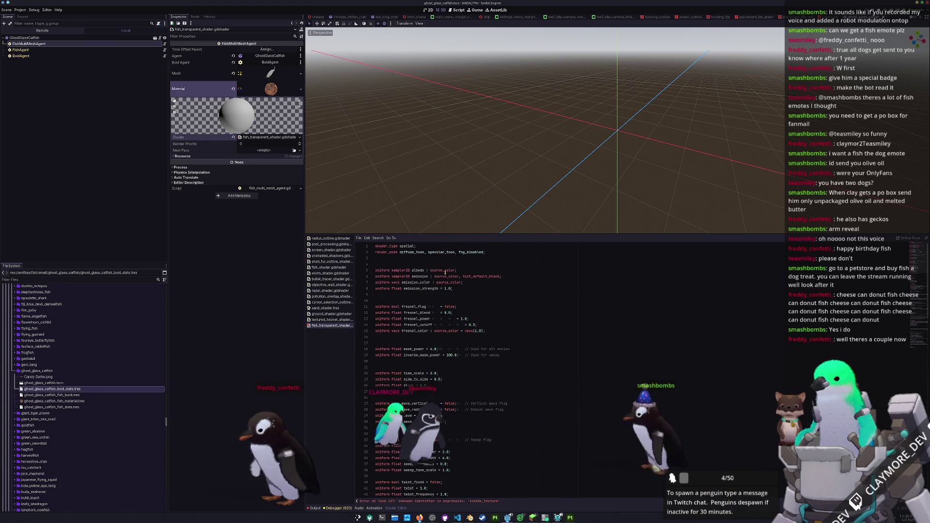
{"action": "left_click", "coordinate": [423, 270]}
{"action": "type", "text": "_textu"}
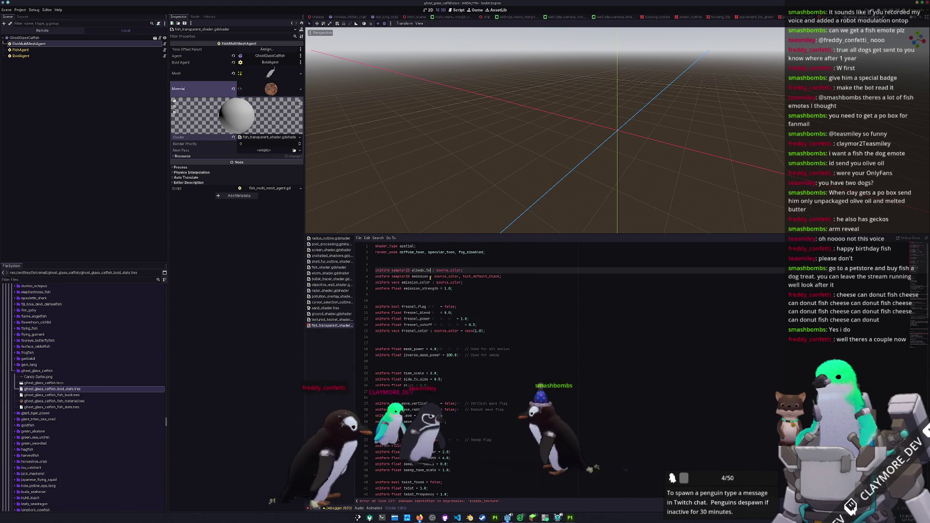
{"action": "type", "text": "re"}
{"action": "left_click", "coordinate": [436, 293]}
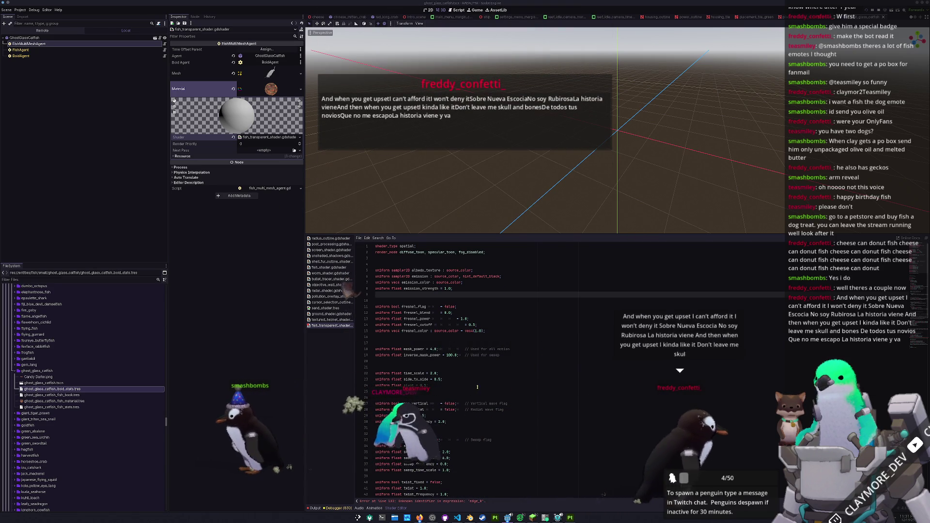
- Glance at fish_multi_mesh_agent.gd in VS Code, then return to Godot
{"action": "scroll", "coordinate": [562, 371], "scroll_direction": "down", "scroll_amount": 9}
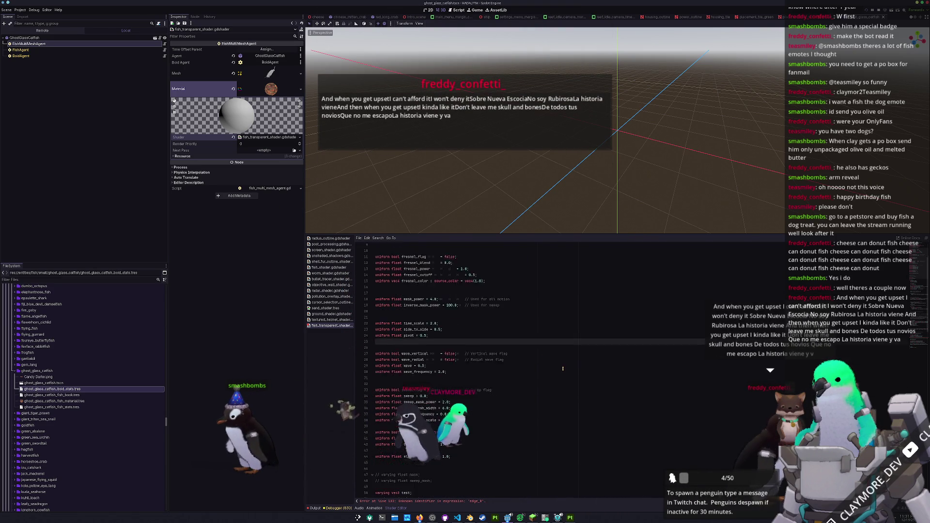
{"action": "scroll", "coordinate": [563, 372], "scroll_direction": "down", "scroll_amount": 20}
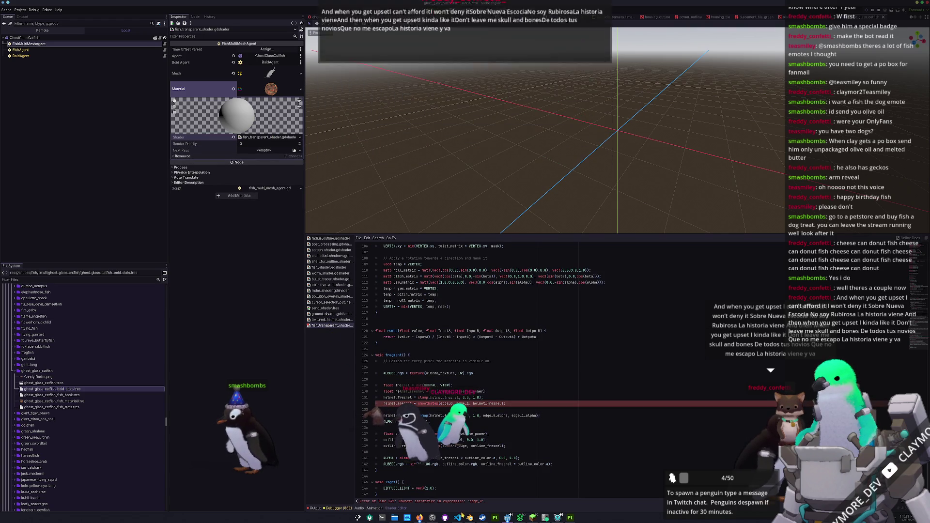
{"action": "left_click", "coordinate": [458, 518]}
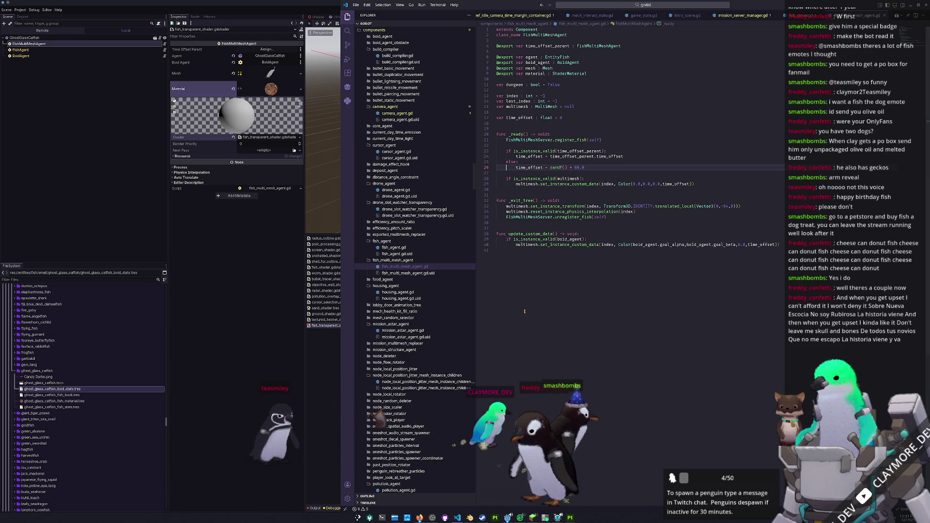
{"action": "key", "text": "alt+Tab"}
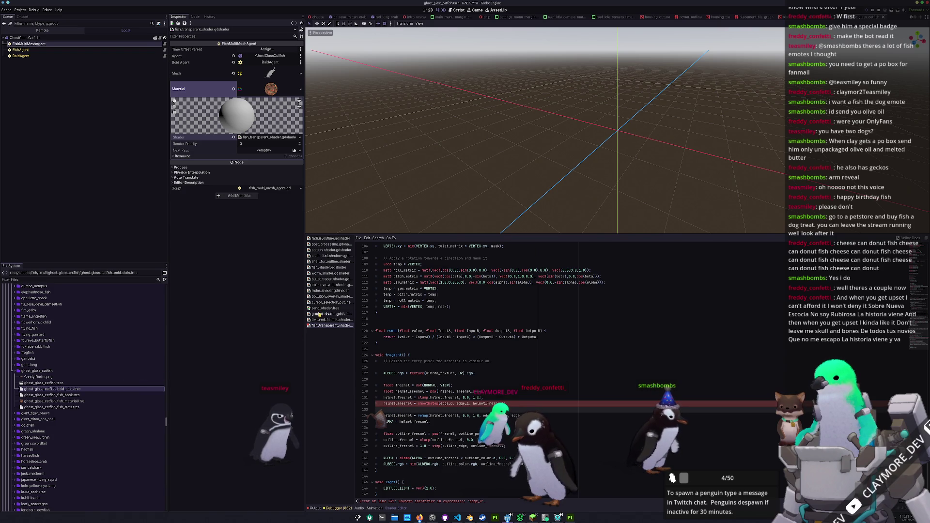
- Select the helmet shader's uniform declarations, including albedo_texture
{"action": "left_click", "coordinate": [333, 319]}
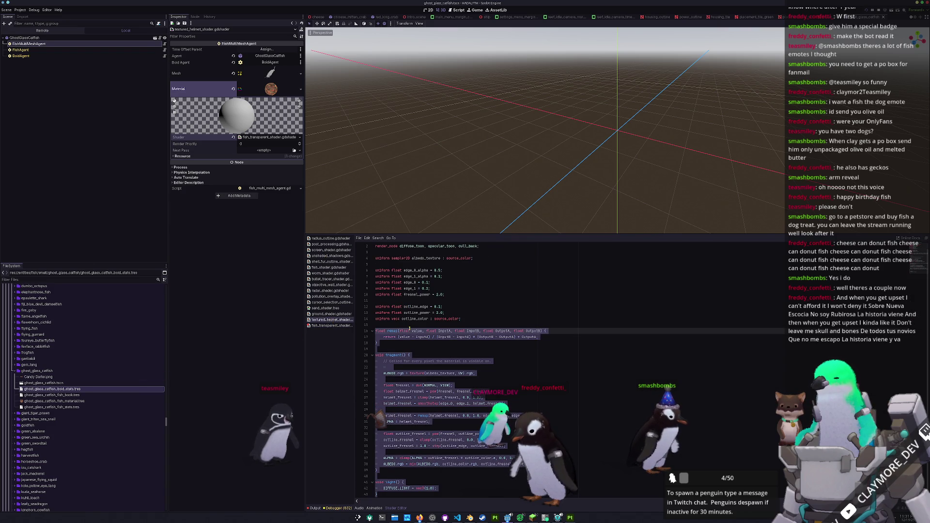
{"action": "left_click_drag", "start_coordinate": [410, 325], "coordinate": [383, 264]}
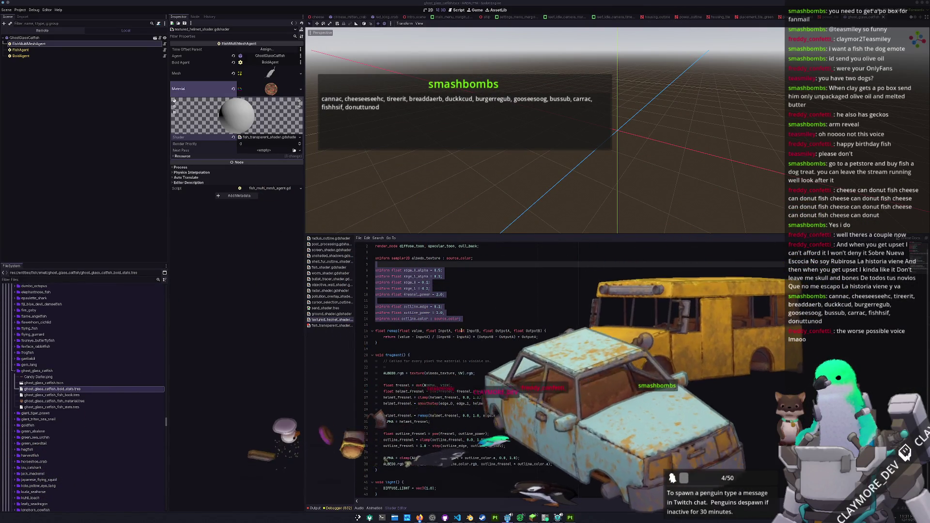
{"action": "key", "text": "shift+Up"}
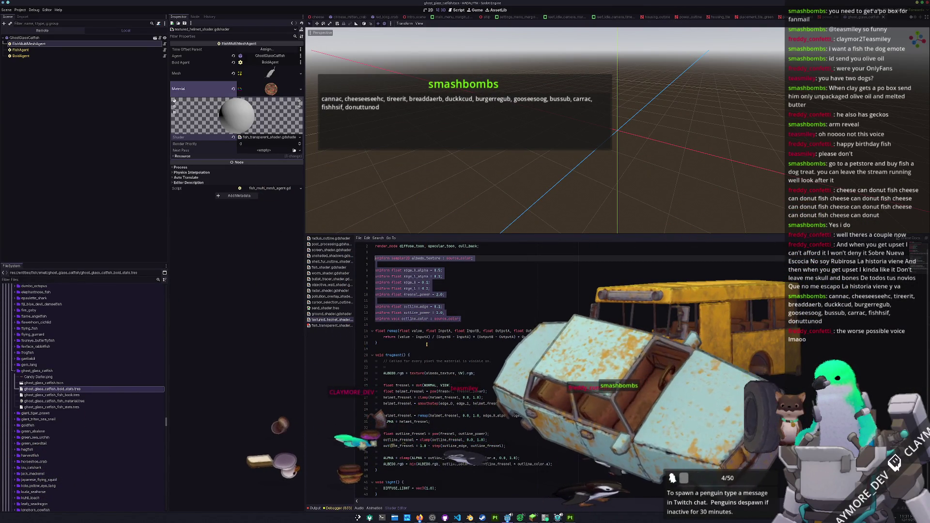
{"action": "left_click", "coordinate": [323, 326]}
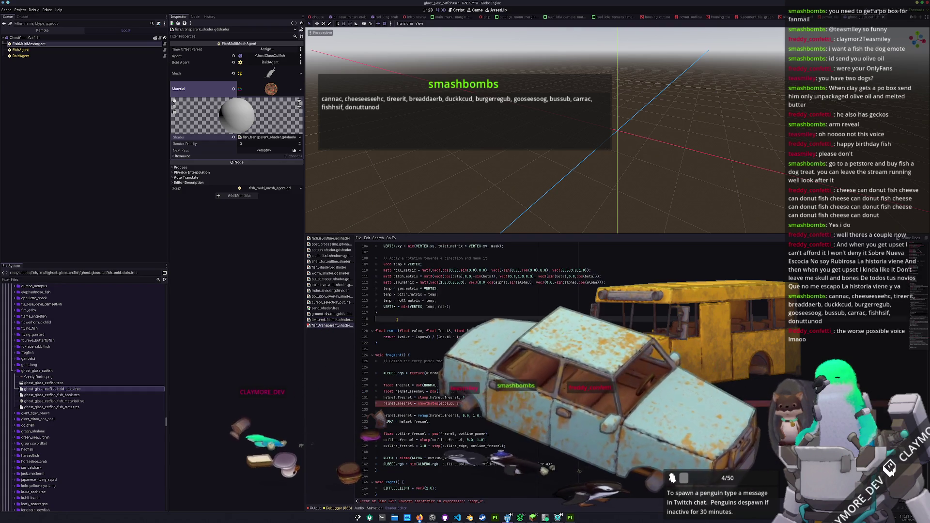
- Delete the duplicate 'uniform float fresnel_power = 2.0;' line and save the scene
{"action": "scroll", "coordinate": [395, 335], "scroll_direction": "up", "scroll_amount": 20}
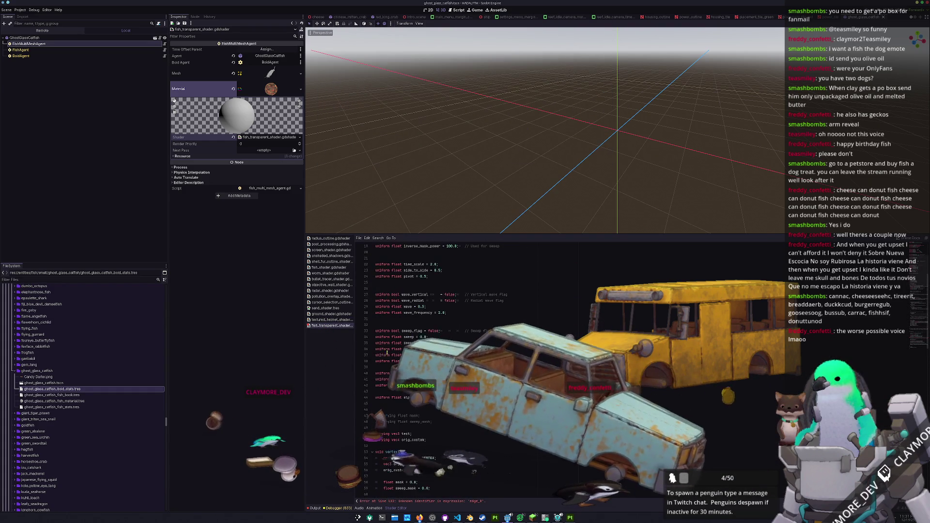
{"action": "scroll", "coordinate": [392, 347], "scroll_direction": "down", "scroll_amount": 2}
{"action": "scroll", "coordinate": [383, 374], "scroll_direction": "down", "scroll_amount": 20}
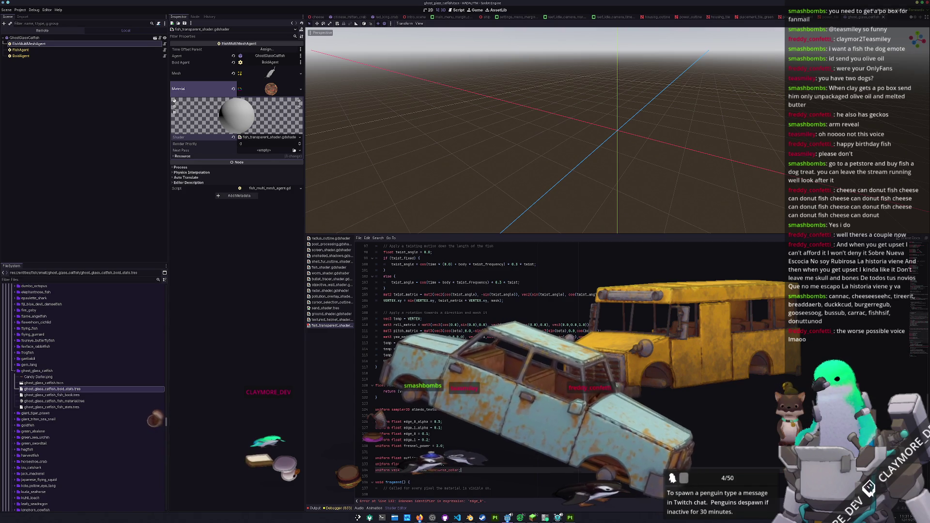
{"action": "scroll", "coordinate": [383, 373], "scroll_direction": "down", "scroll_amount": 3}
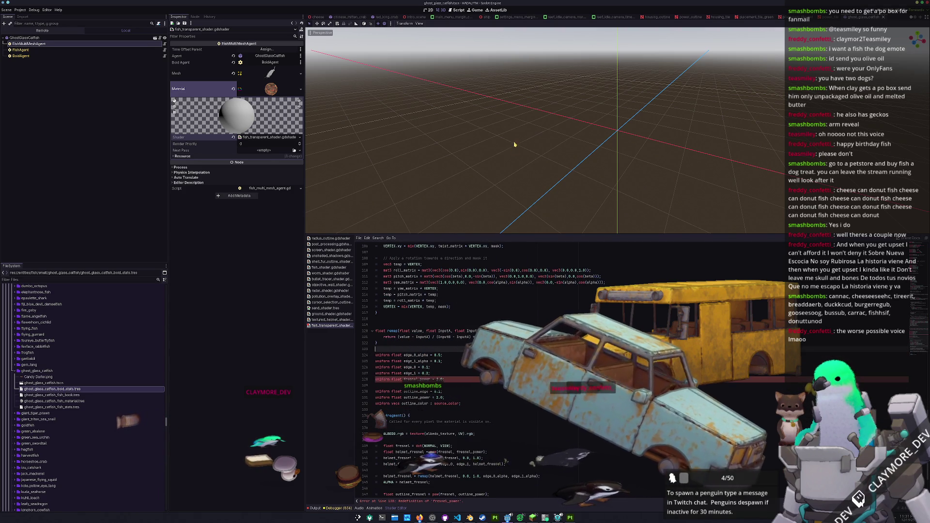
{"action": "triple_click", "coordinate": [459, 380]}
{"action": "key", "text": "BackSpace"}
{"action": "key", "text": "BackSpace"}
{"action": "key", "text": "ctrl+s"}
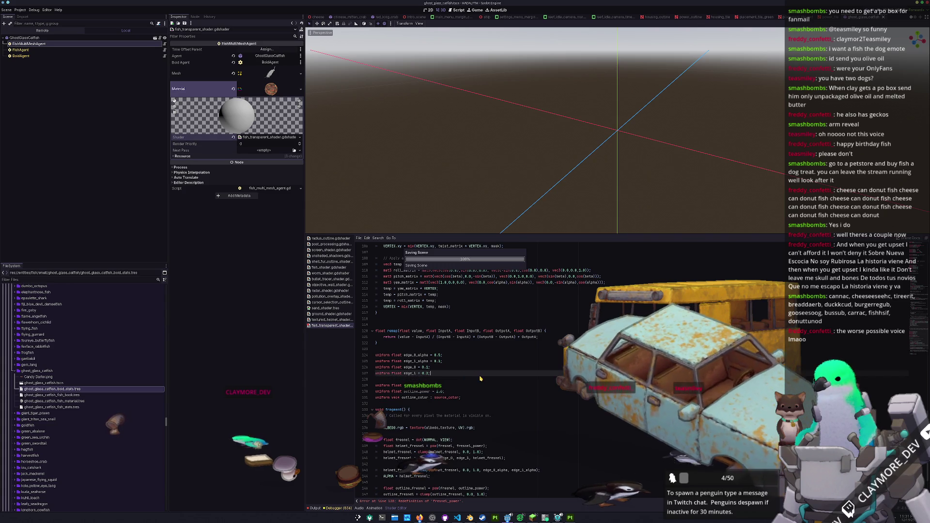
{"action": "scroll", "coordinate": [501, 164], "scroll_direction": "down", "scroll_amount": 10}
{"action": "left_click", "coordinate": [55, 39]}
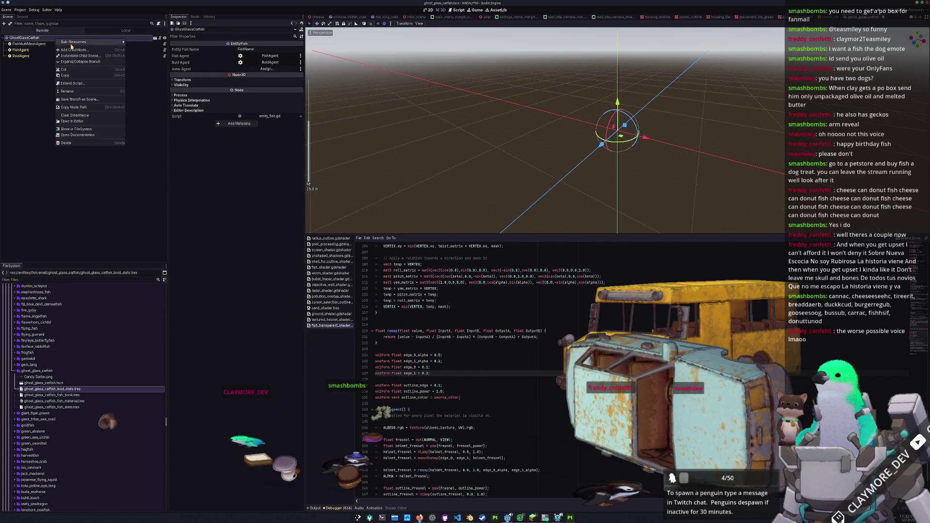
- Add a child MeshInstance3D showing the ghost_glass_catfish mesh and frame it
{"action": "key", "text": "ctrl+a"}
{"action": "type", "text": "mesh"}
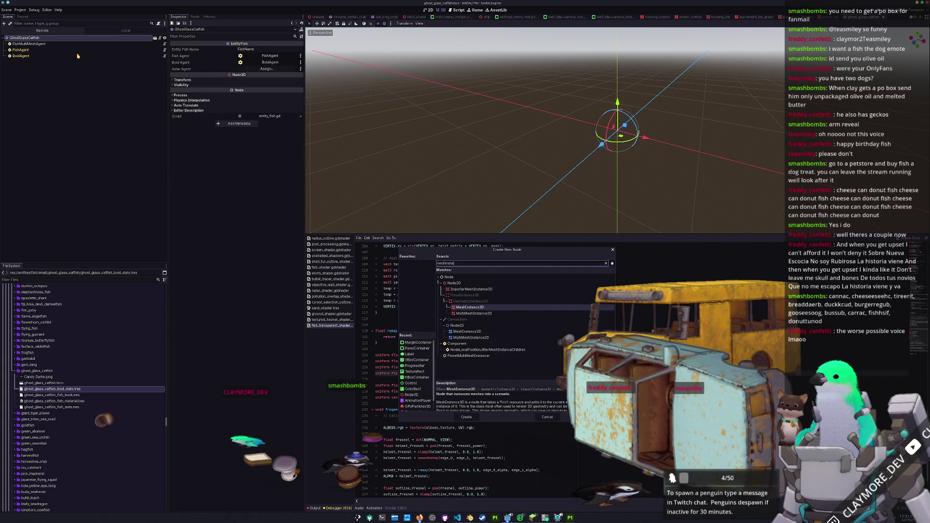
{"action": "key", "text": "Return"}
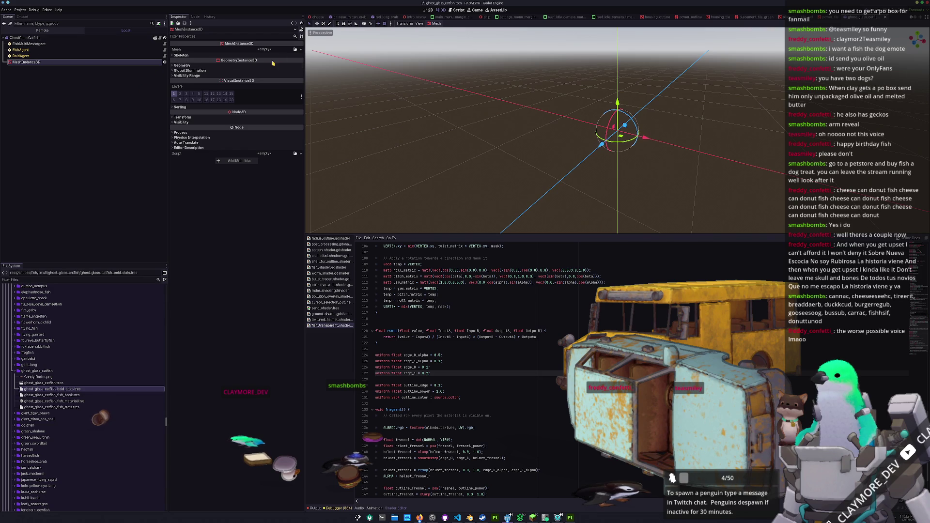
{"action": "left_click", "coordinate": [295, 50]}
{"action": "type", "text": "ghost"}
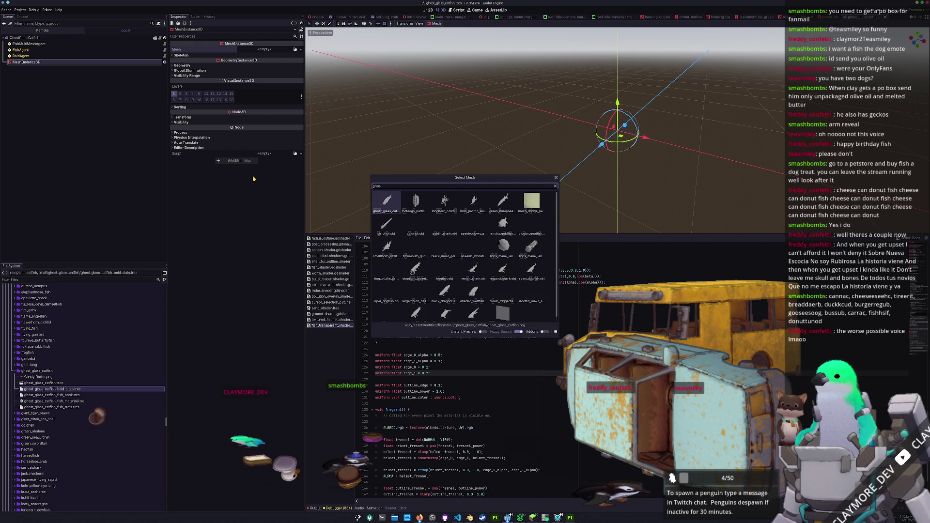
{"action": "key", "text": "Return"}
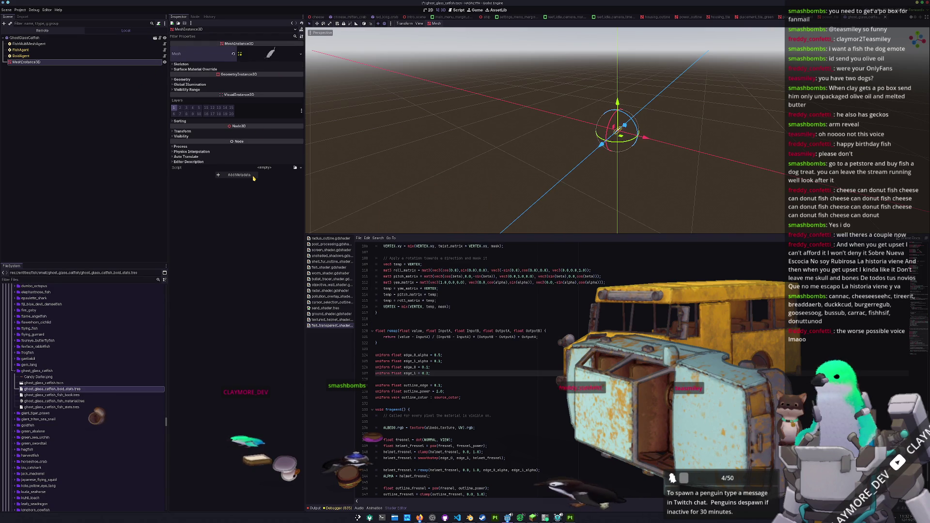
{"action": "key", "text": "f"}
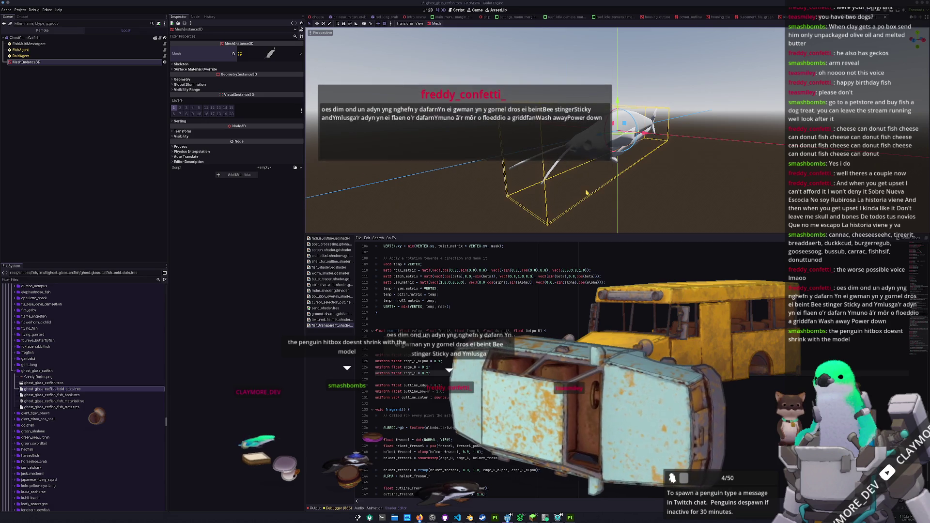
{"action": "left_click", "coordinate": [271, 55]}
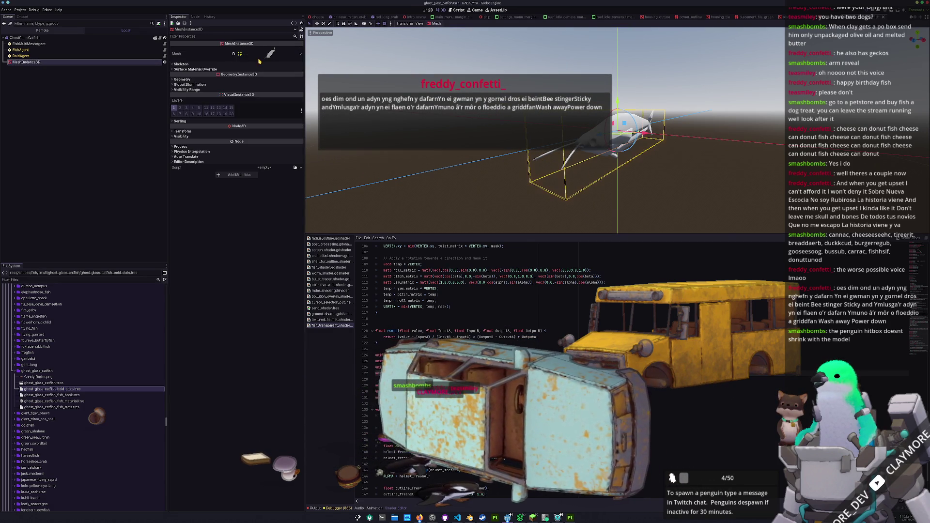
{"action": "left_click", "coordinate": [267, 61]}
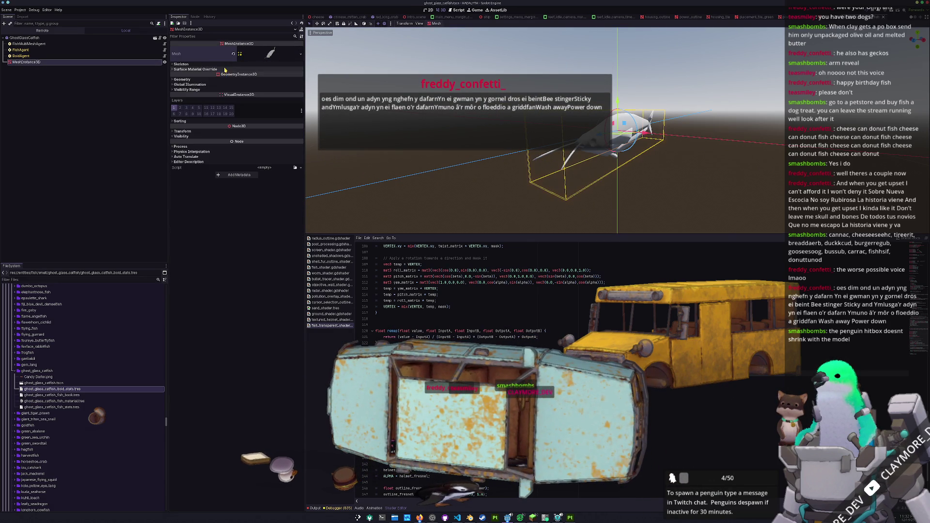
- Set fish_material.tres as the node's Geometry Material Override
{"action": "left_click", "coordinate": [184, 79]}
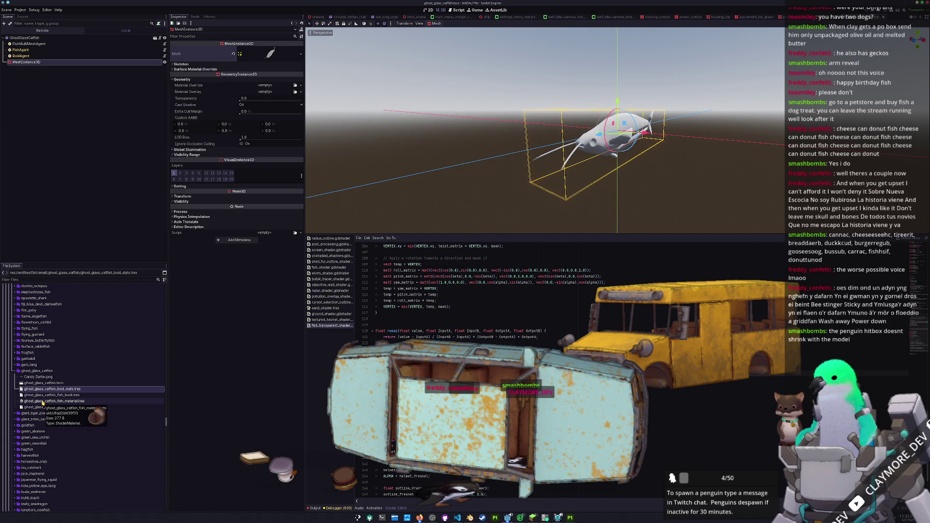
{"action": "left_click", "coordinate": [43, 402]}
{"action": "left_click_drag", "start_coordinate": [147, 341], "coordinate": [264, 87]}
{"action": "left_click", "coordinate": [264, 92]}
{"action": "scroll", "coordinate": [430, 130], "scroll_direction": "up", "scroll_amount": 6}
{"action": "mouse_move", "coordinate": [430, 130]}
{"action": "left_mouse_down"}
{"action": "mouse_move", "coordinate": [443, 196]}
{"action": "mouse_move", "coordinate": [451, 138]}
{"action": "left_mouse_up"}
{"action": "scroll", "coordinate": [451, 136], "scroll_direction": "down", "scroll_amount": 4}
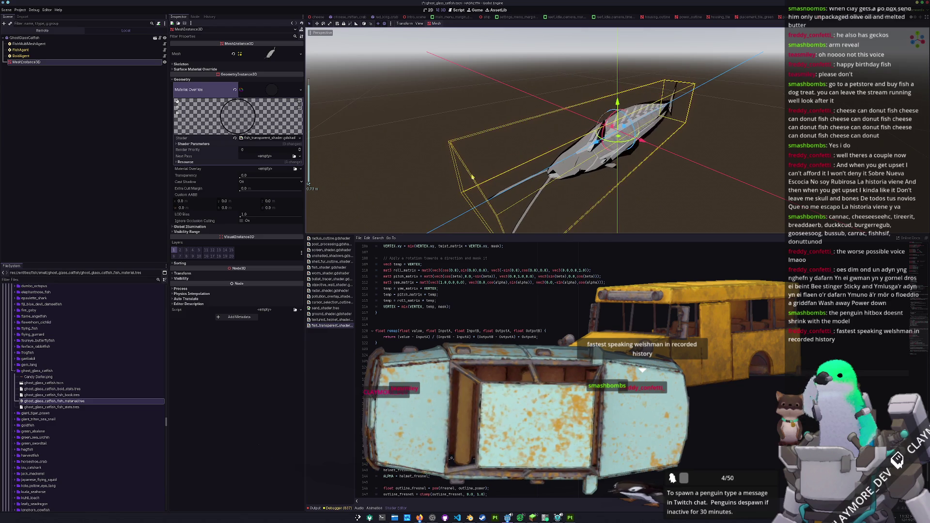
{"action": "mouse_move", "coordinate": [505, 176]}
{"action": "left_mouse_down"}
{"action": "mouse_move", "coordinate": [504, 160]}
{"action": "mouse_move", "coordinate": [510, 174]}
{"action": "left_mouse_up"}
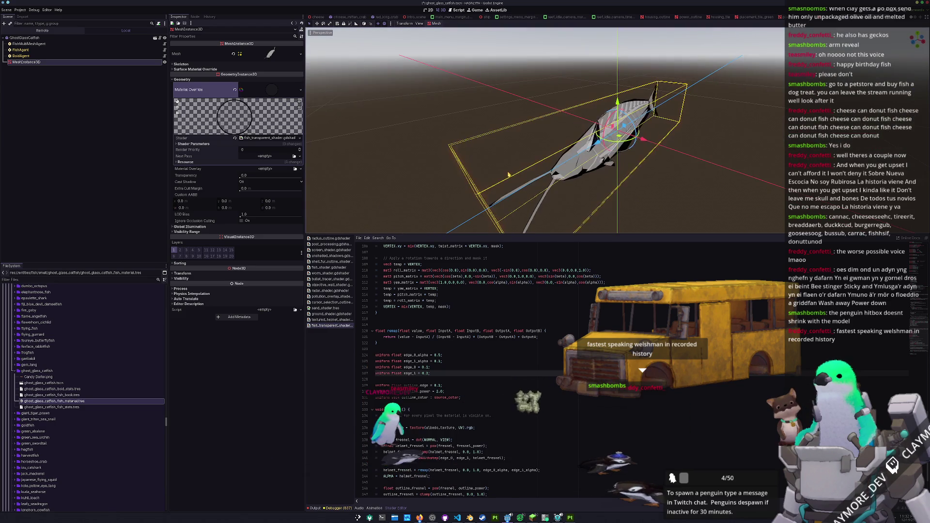
{"action": "key", "text": "alt+Tab"}
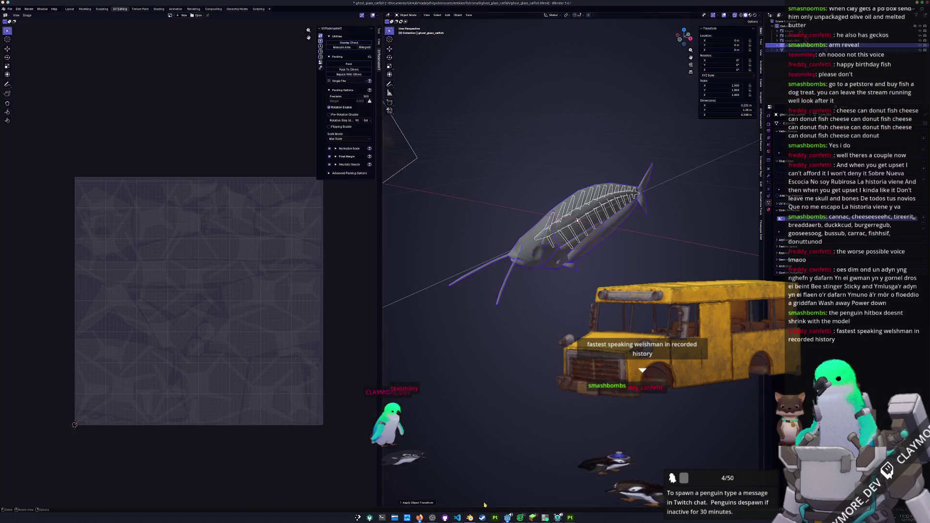
- Export the catfish from Blender as a Wavefront OBJ
{"action": "key", "text": "alt+z"}
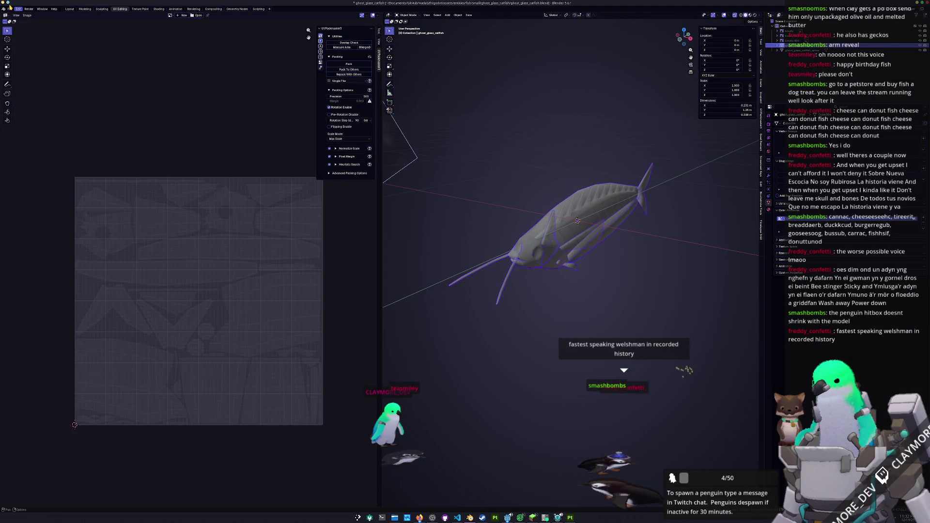
{"action": "left_click", "coordinate": [9, 8]}
{"action": "mouse_move", "coordinate": [30, 88]}
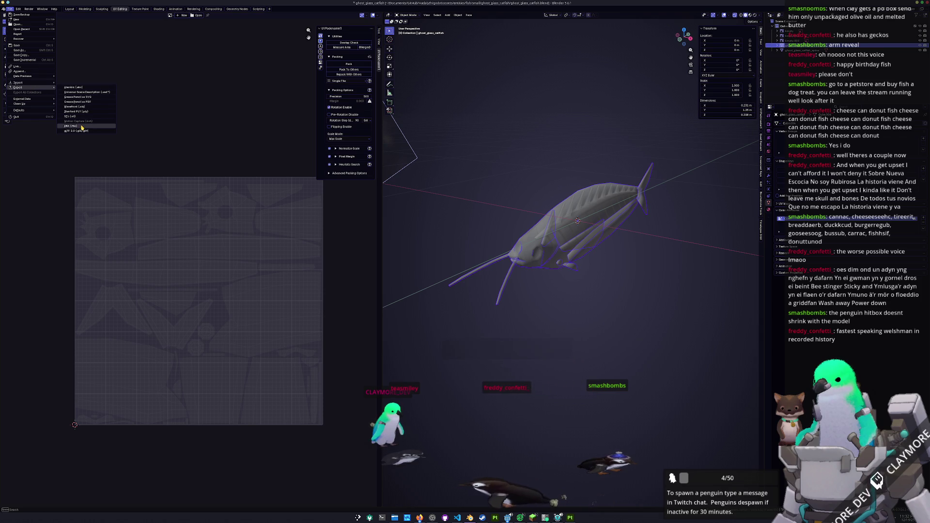
{"action": "left_click", "coordinate": [74, 107]}
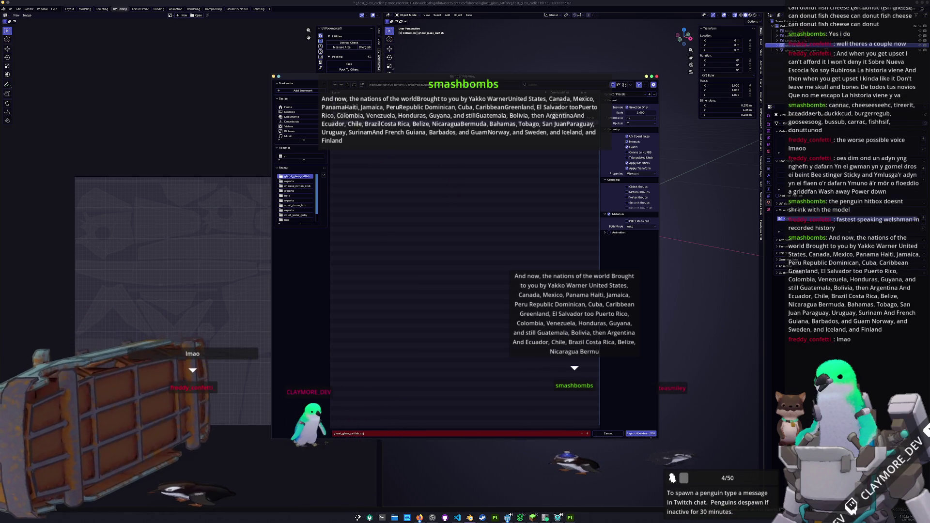
{"action": "left_click", "coordinate": [640, 434]}
- Export the spine object as ghost_glass_catfish_spine.obj and save the .blend file
{"action": "left_click", "coordinate": [575, 215]}
{"action": "key", "text": "ctrl+s"}
{"action": "left_click", "coordinate": [10, 9]}
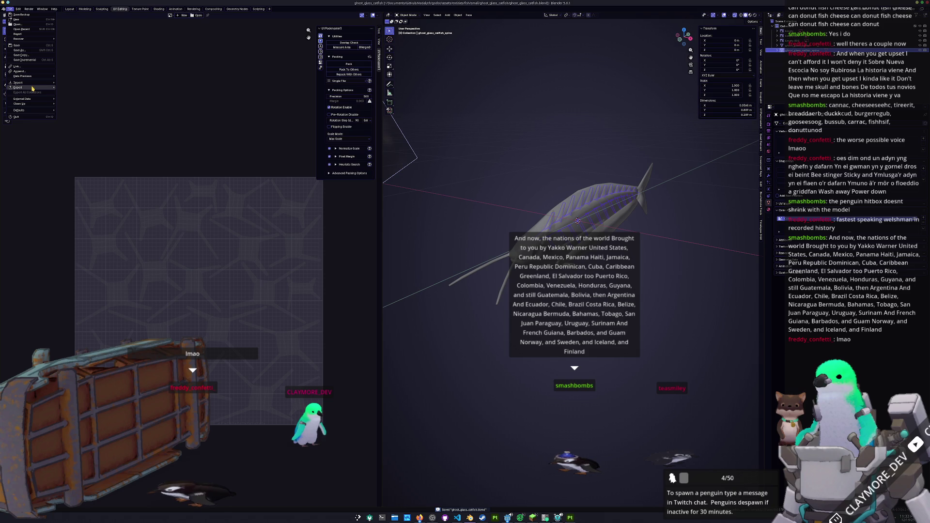
{"action": "left_click", "coordinate": [85, 107]}
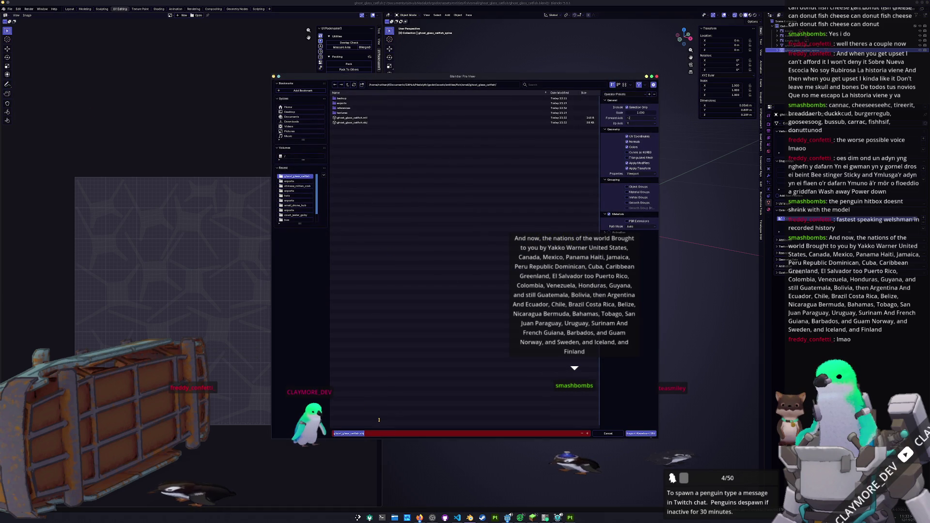
{"action": "type", "text": "_spine"}
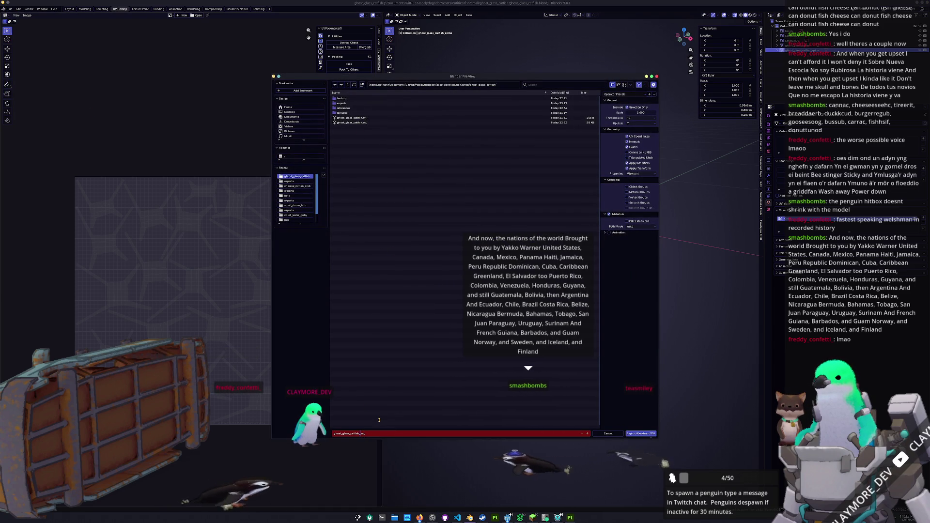
{"action": "key", "text": "Return"}
{"action": "key", "text": "ctrl+s"}
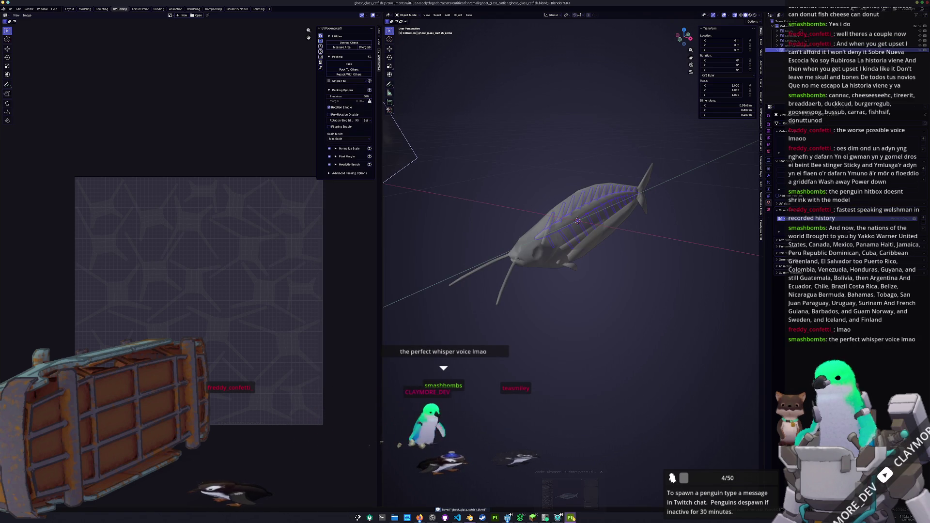
{"action": "mouse_move", "coordinate": [571, 517]}
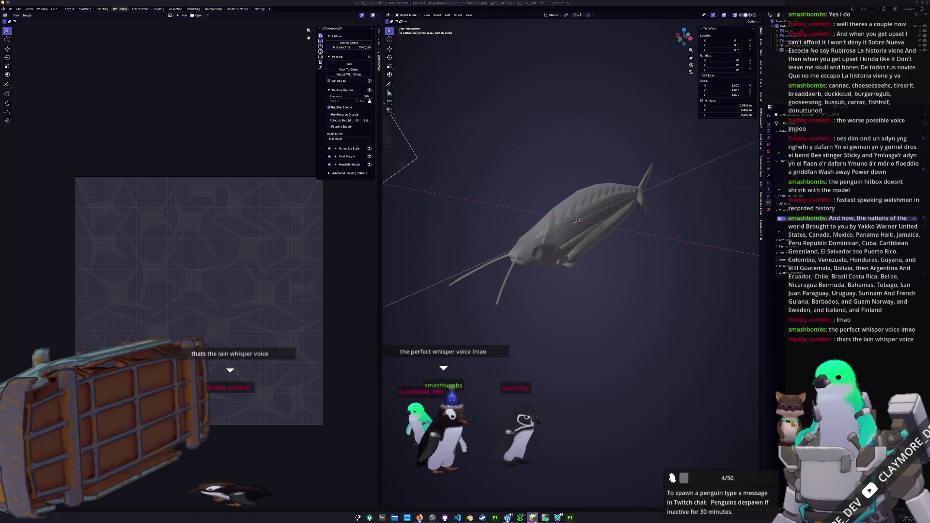
{"action": "left_click", "coordinate": [558, 517]}
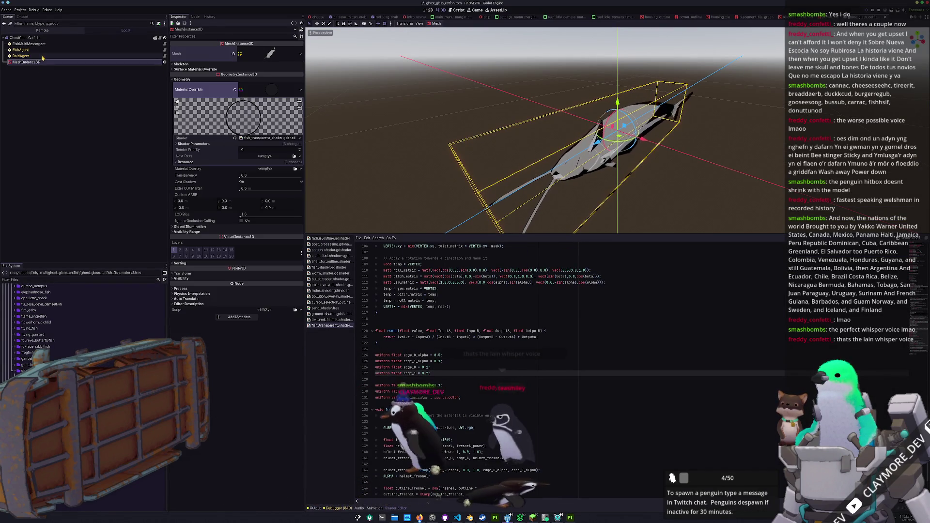
- Duplicate the catfish MeshInstance3D, load the spine mesh into the copy, and nudge it along X
{"action": "key", "text": "ctrl+d"}
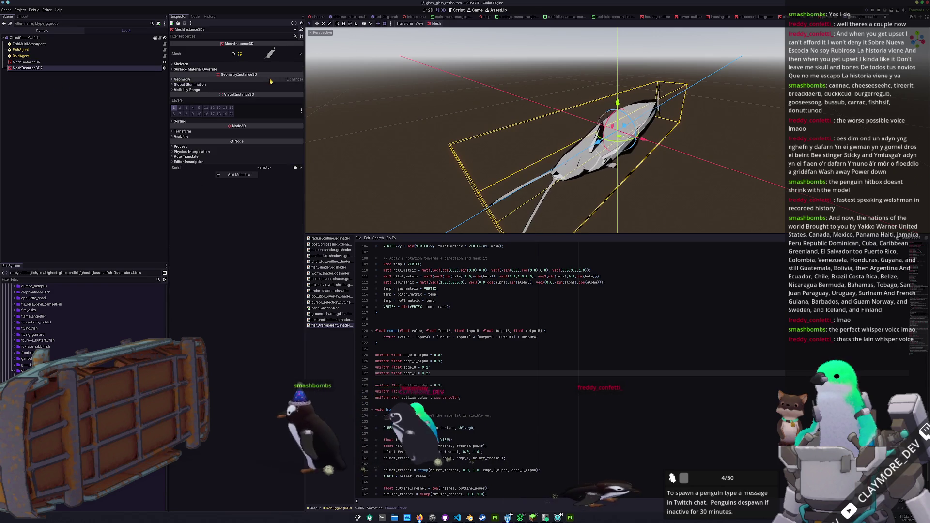
{"action": "left_click", "coordinate": [300, 54]}
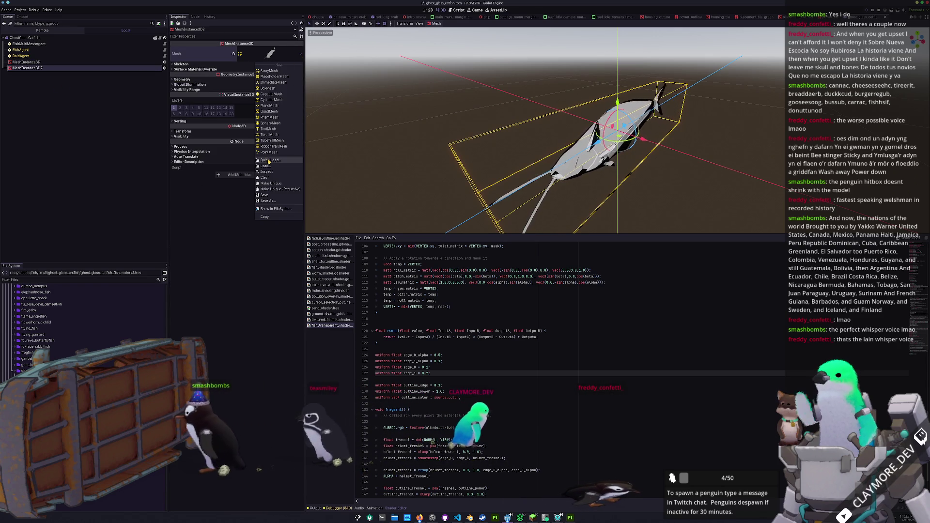
{"action": "left_click", "coordinate": [270, 160]}
{"action": "type", "text": "spine"}
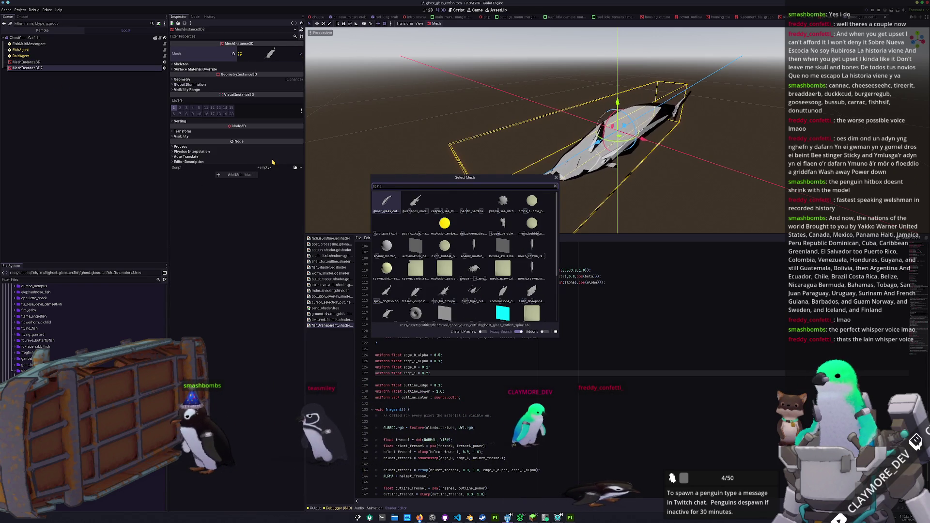
{"action": "key", "text": "Return"}
{"action": "mouse_move", "coordinate": [485, 120]}
{"action": "left_mouse_down"}
{"action": "mouse_move", "coordinate": [499, 101]}
{"action": "mouse_move", "coordinate": [514, 141]}
{"action": "left_mouse_up"}
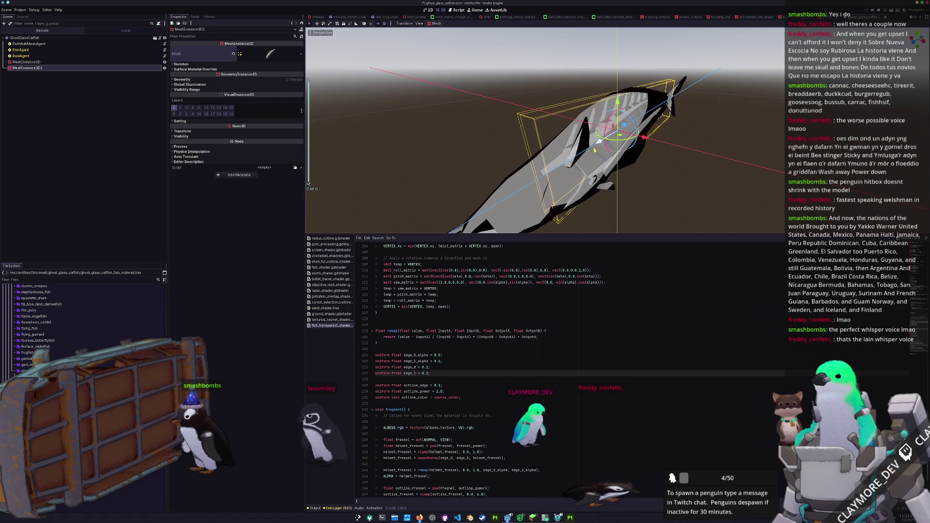
{"action": "left_click_drag", "start_coordinate": [635, 148], "coordinate": [664, 167]}
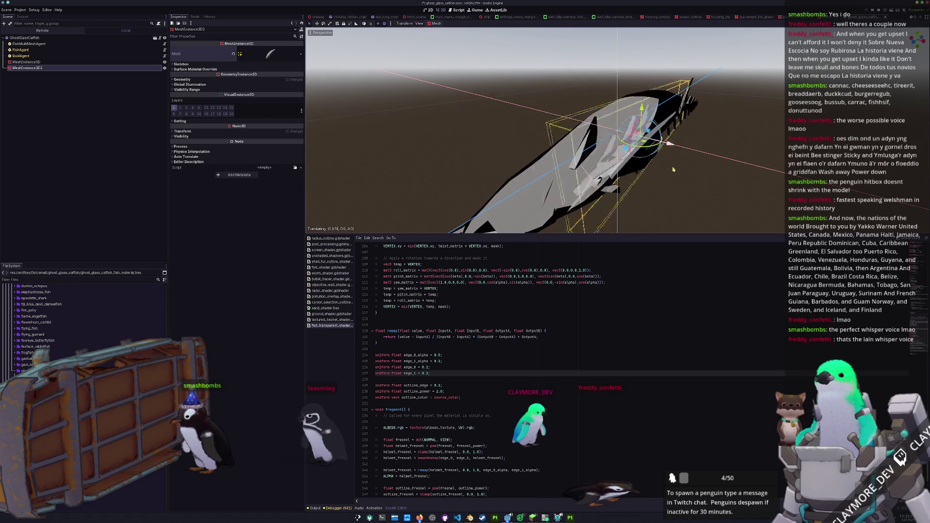
{"action": "left_click", "coordinate": [56, 62]}
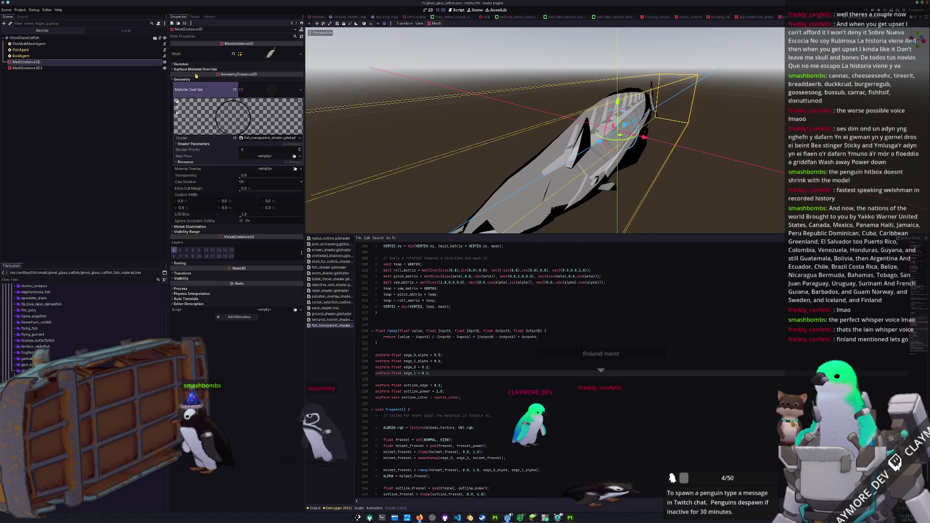
{"action": "left_click", "coordinate": [29, 68]}
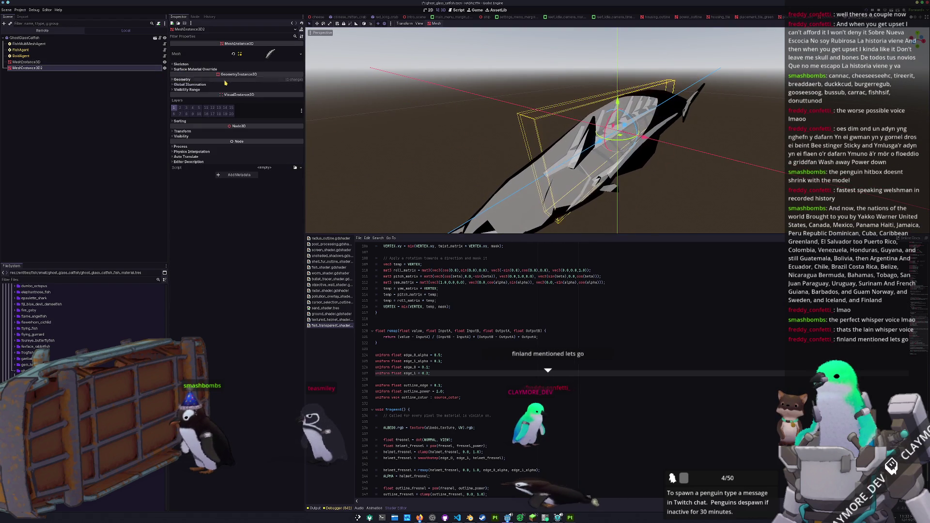
{"action": "left_click", "coordinate": [290, 91]}
- Make MeshInstance3D2's material override unique and set its shader to fish_shader.gdshader
{"action": "left_click", "coordinate": [277, 126]}
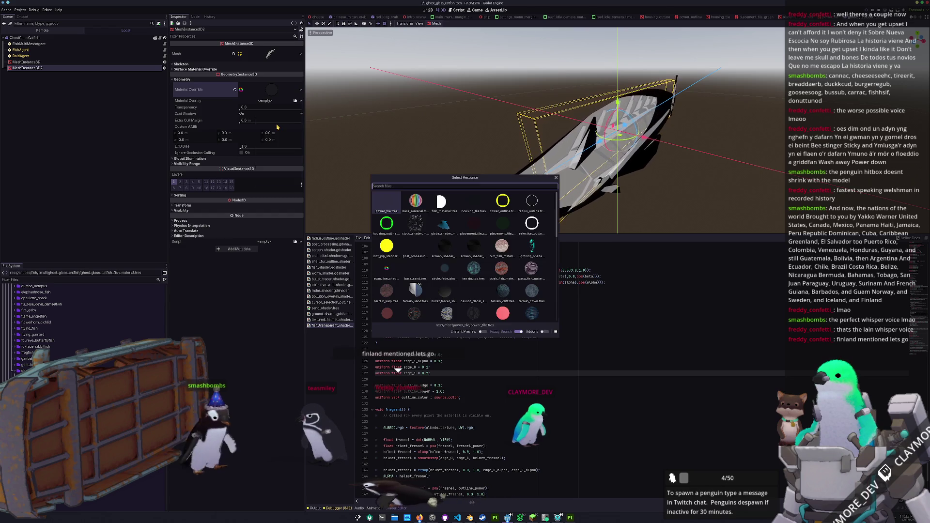
{"action": "key", "text": "Return"}
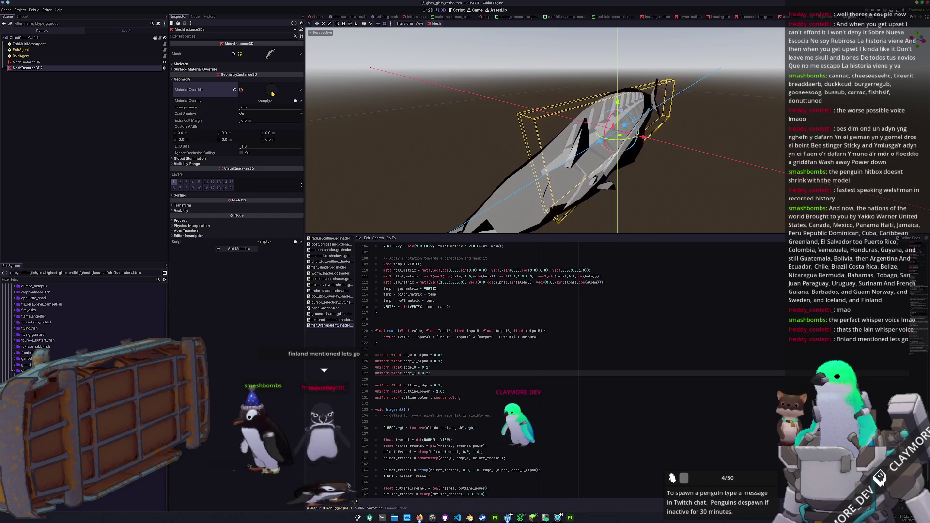
{"action": "left_click", "coordinate": [300, 90]}
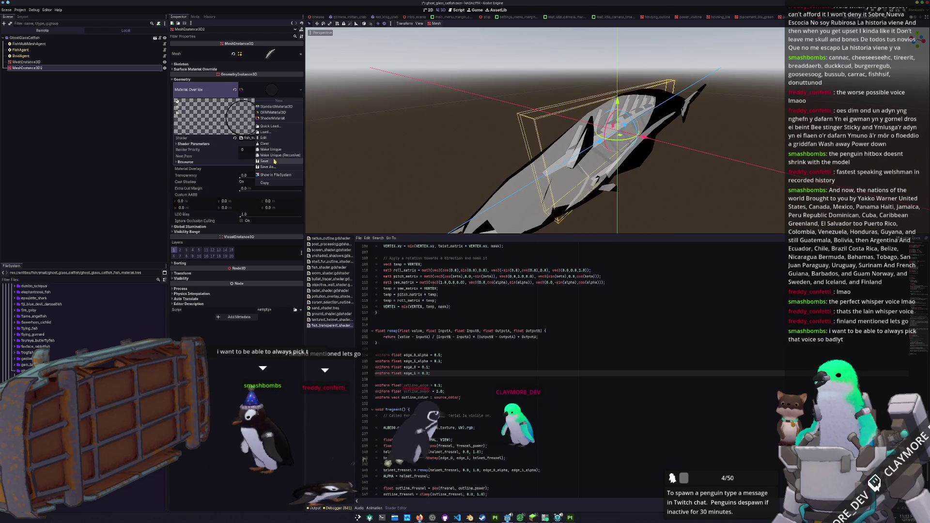
{"action": "left_click", "coordinate": [279, 150]}
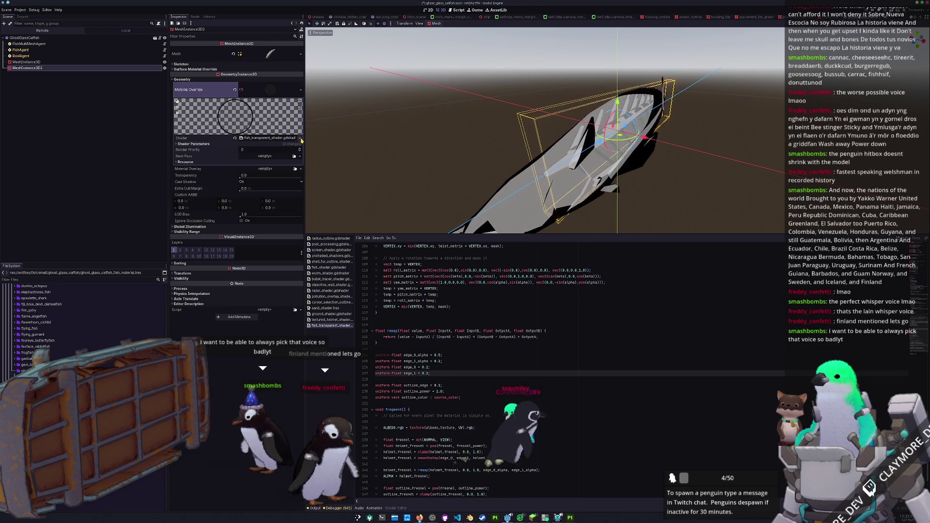
{"action": "left_click", "coordinate": [300, 138]}
{"action": "left_click", "coordinate": [286, 153]}
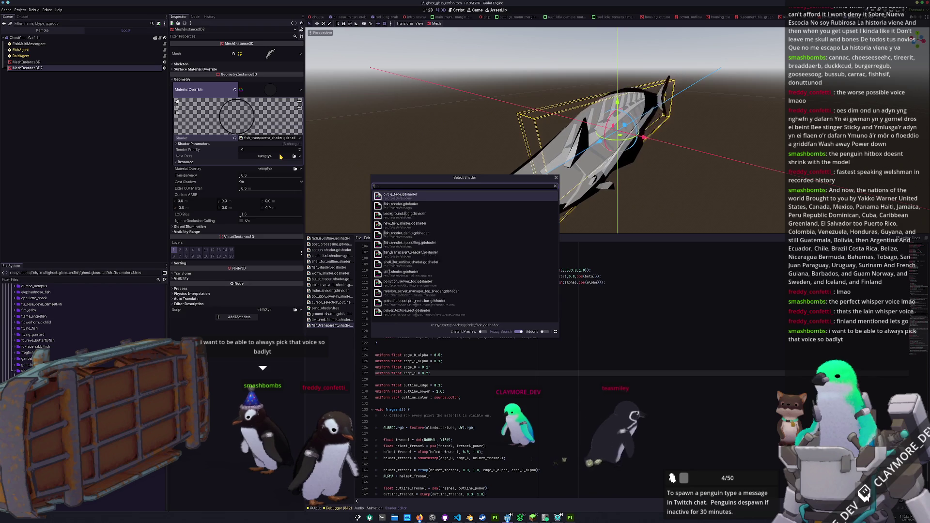
{"action": "type", "text": "fish_shader"}
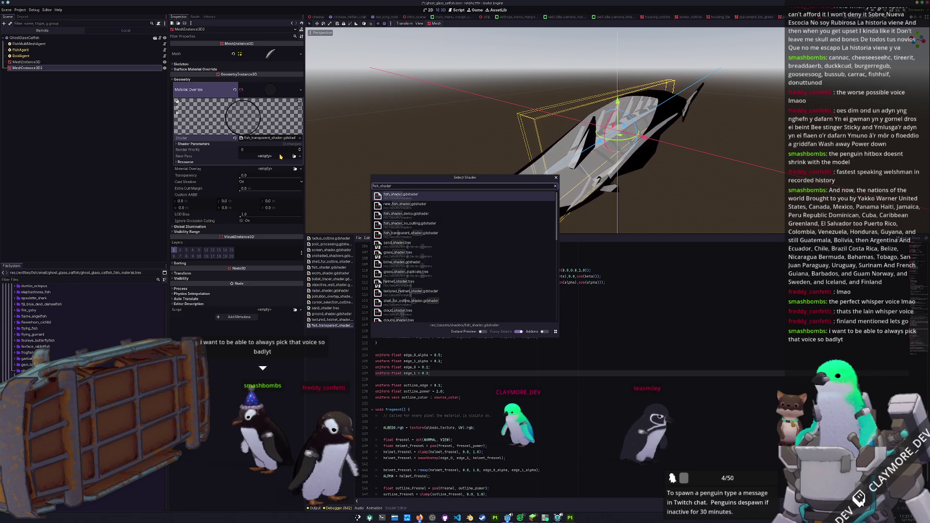
{"action": "key", "text": "Return"}
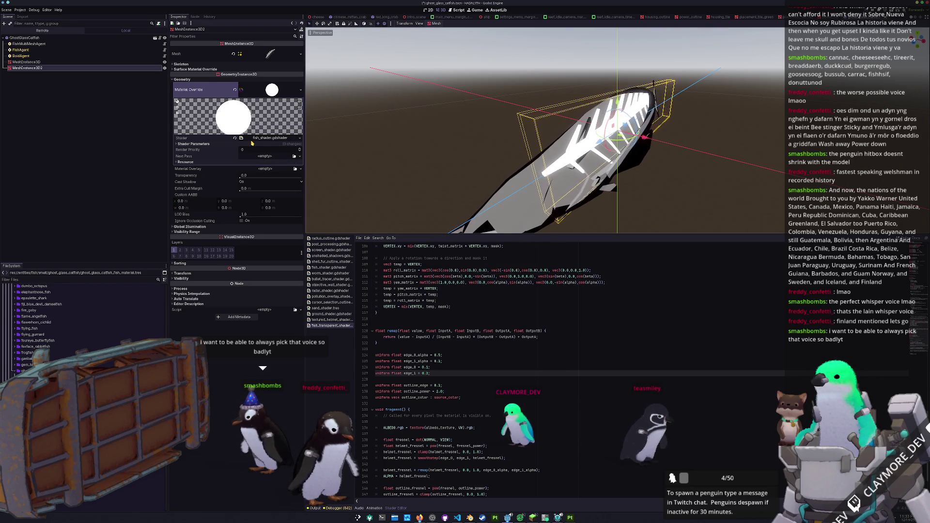
{"action": "left_click", "coordinate": [254, 152]}
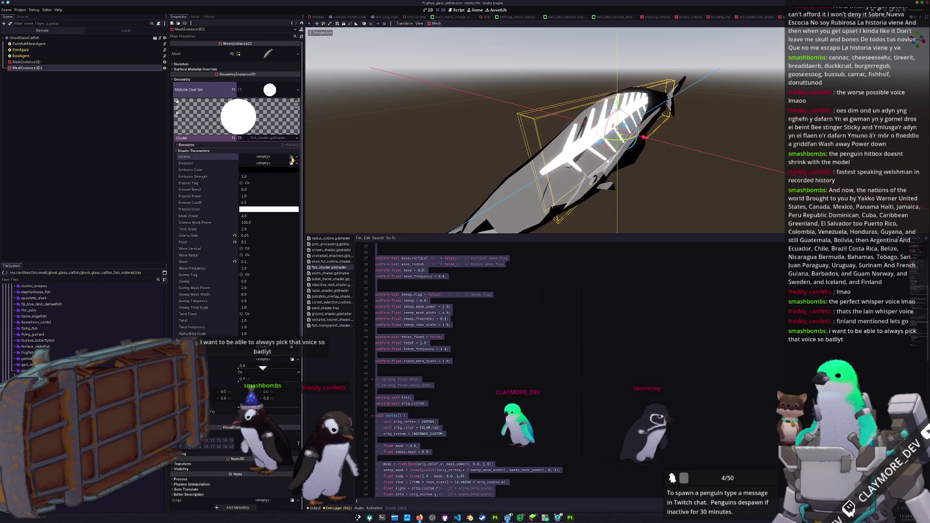
- Assign the spine texture to the spine material's Albedo parameter
{"action": "left_click", "coordinate": [292, 157]}
{"action": "type", "text": "spine"}
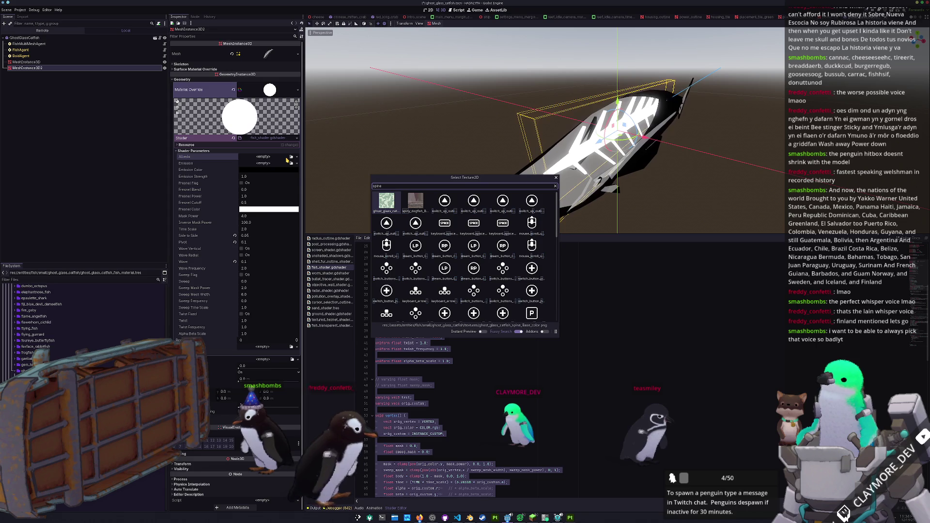
{"action": "key", "text": "Return"}
{"action": "scroll", "coordinate": [388, 159], "scroll_direction": "down", "scroll_amount": 2}
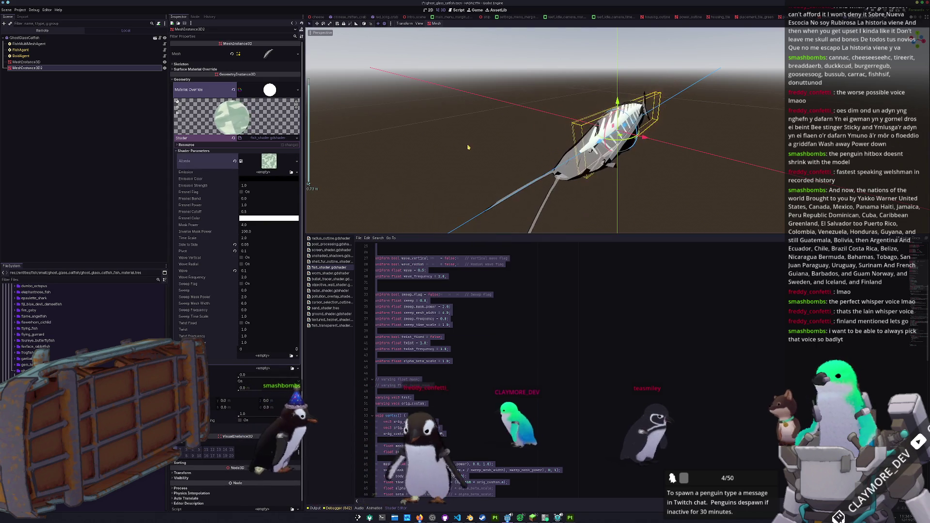
- Assign the ghost glass catfish texture to the transparent MeshInstance3D's Albedo Texture
{"action": "left_click", "coordinate": [562, 168]}
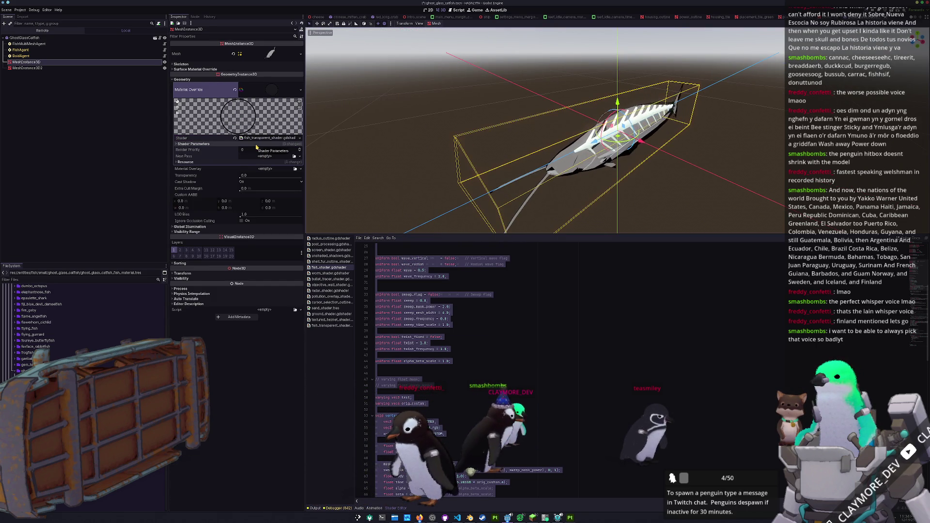
{"action": "left_click", "coordinate": [281, 144]}
{"action": "left_click", "coordinate": [291, 150]}
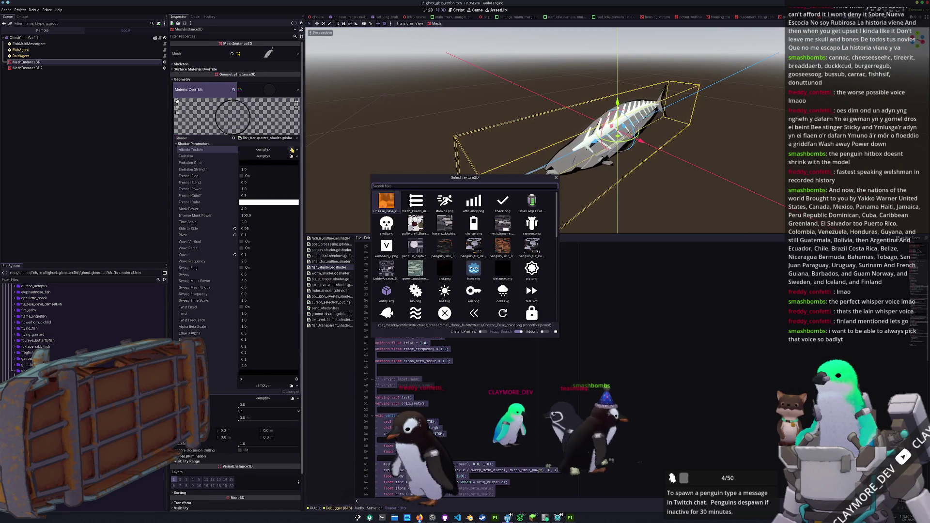
{"action": "type", "text": "ghost"}
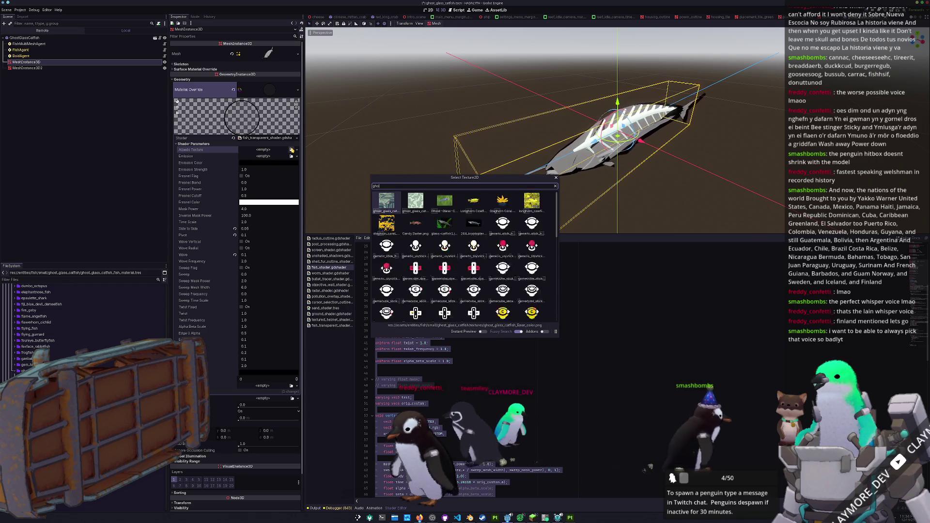
{"action": "key", "text": "Return"}
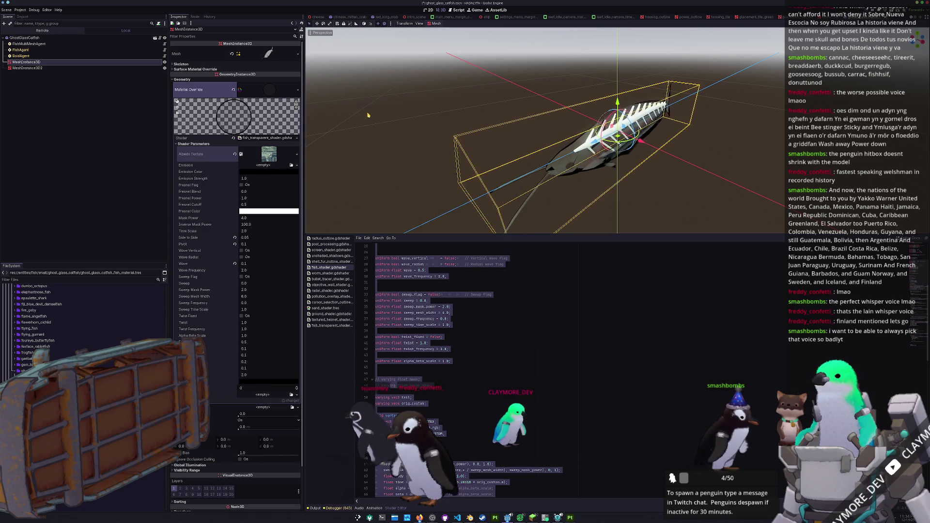
{"action": "scroll", "coordinate": [347, 119], "scroll_direction": "up", "scroll_amount": 2}
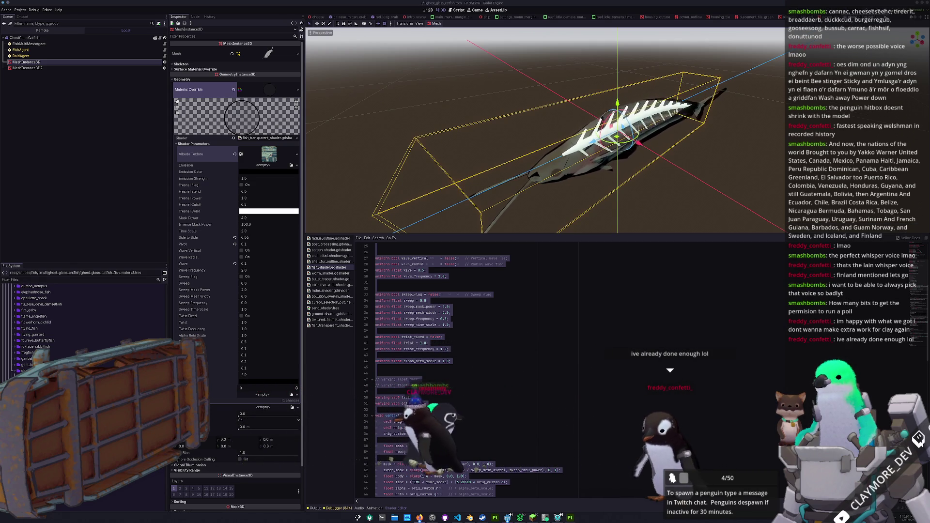
- Switch to the Firefox window showing Twitch Stream Manager
{"action": "key", "text": "alt+Tab"}
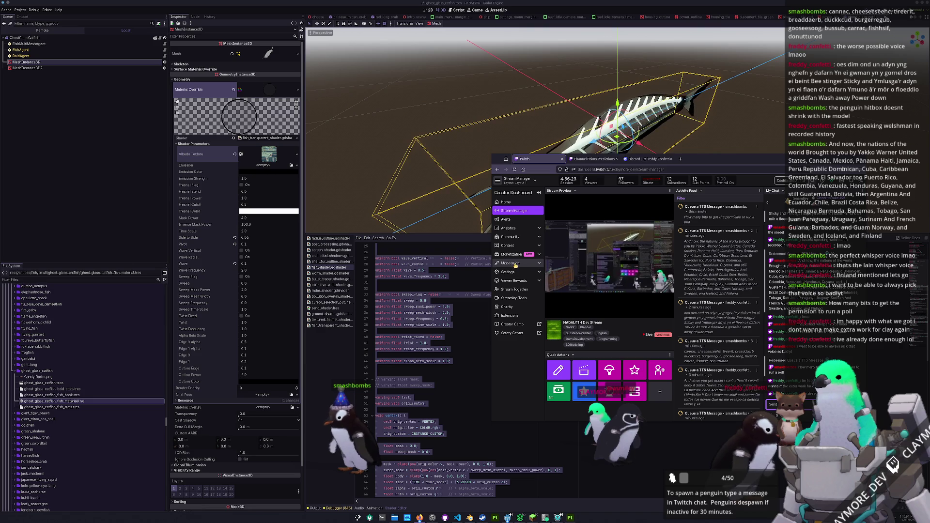
- Browse the Channel Points rewards, opening and cancelling a new custom reward
{"action": "left_click", "coordinate": [514, 282]}
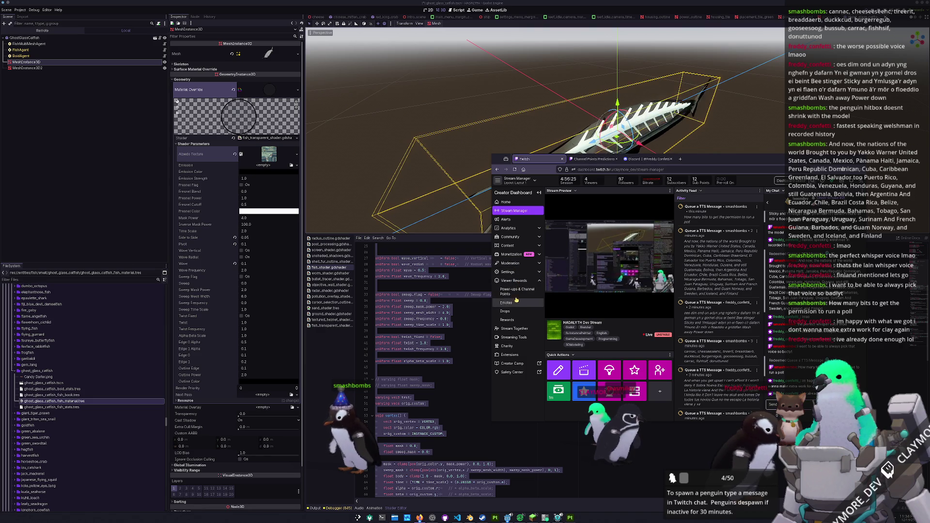
{"action": "left_click", "coordinate": [519, 293]}
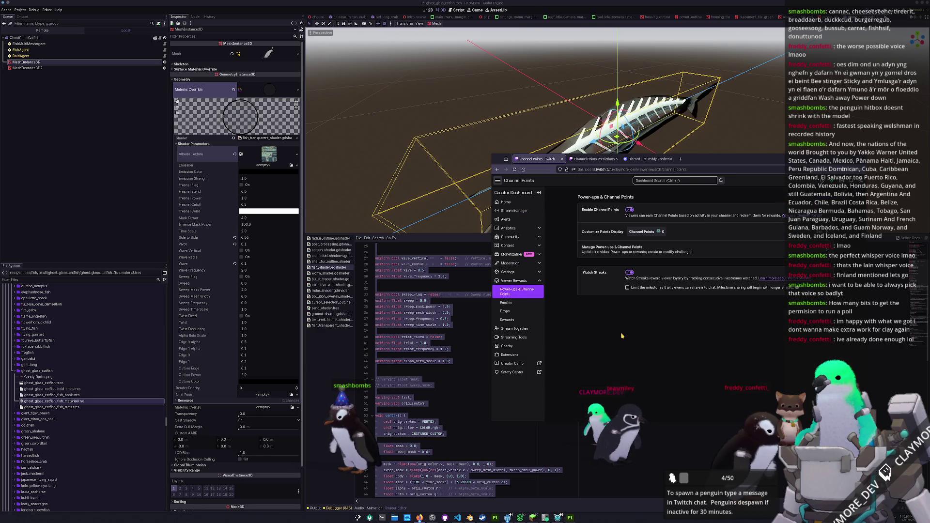
{"action": "left_click", "coordinate": [736, 251]}
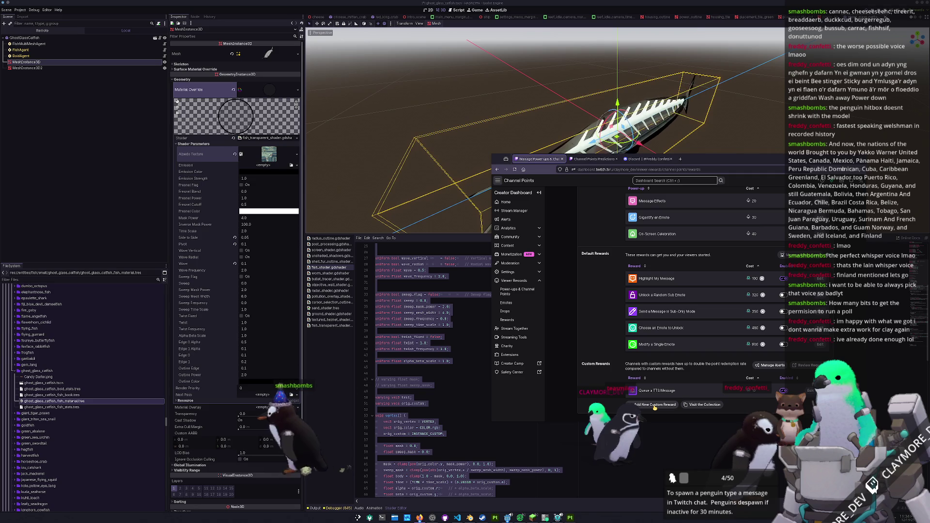
{"action": "left_click", "coordinate": [654, 406]}
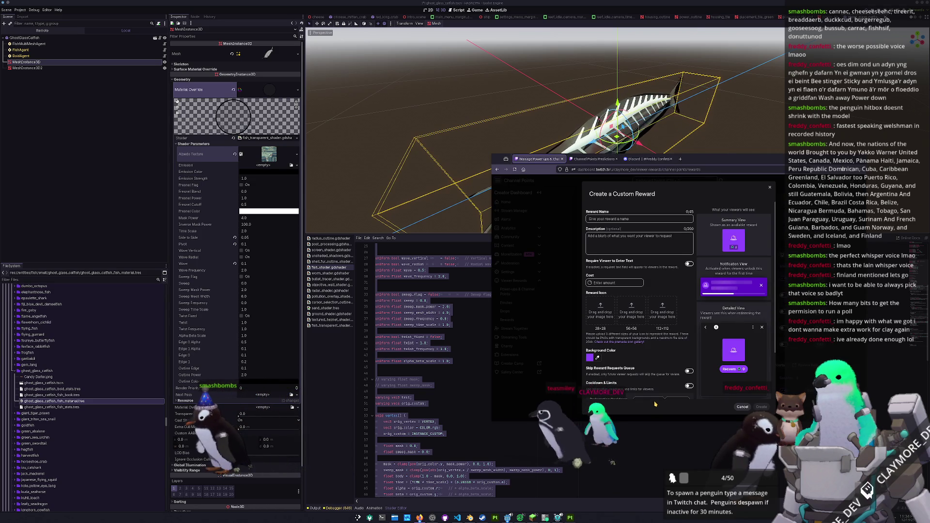
{"action": "scroll", "coordinate": [680, 380], "scroll_direction": "down", "scroll_amount": 3}
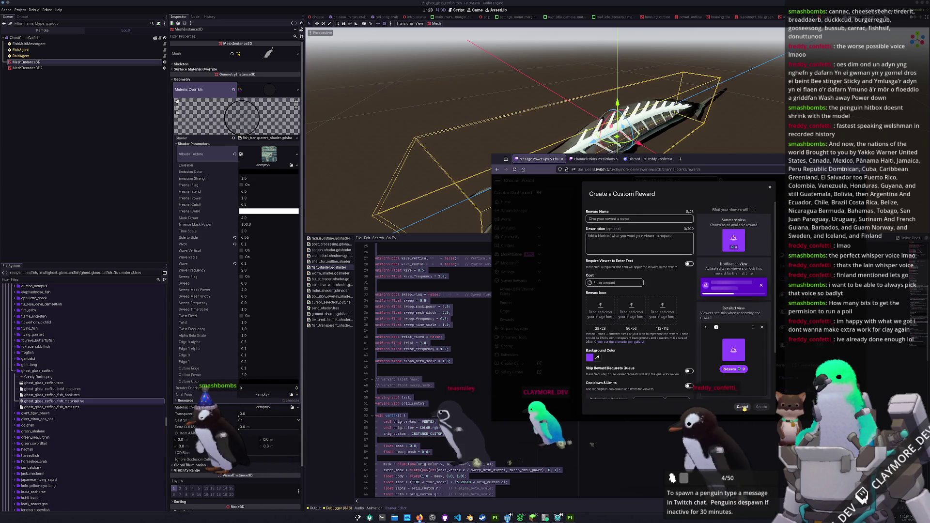
{"action": "key", "text": "Escape"}
{"action": "scroll", "coordinate": [626, 380], "scroll_direction": "up", "scroll_amount": 3}
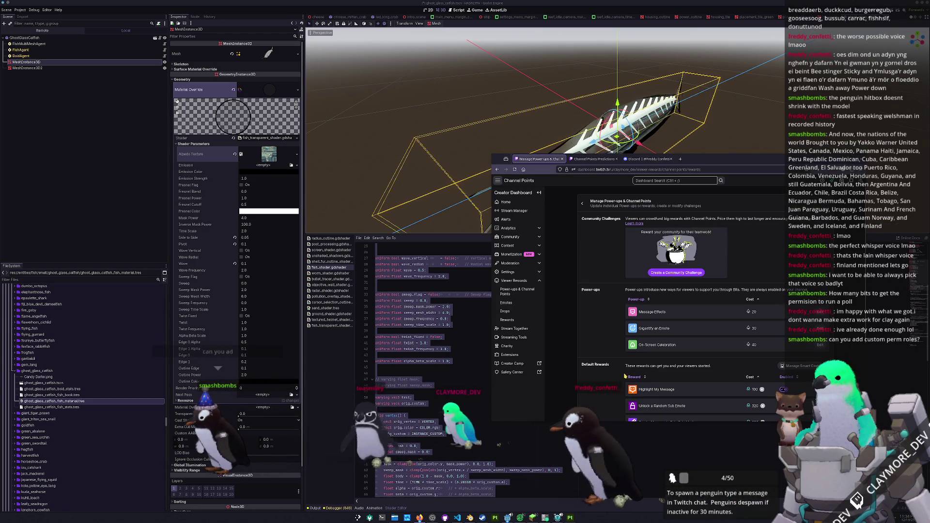
{"action": "scroll", "coordinate": [678, 343], "scroll_direction": "down", "scroll_amount": 3}
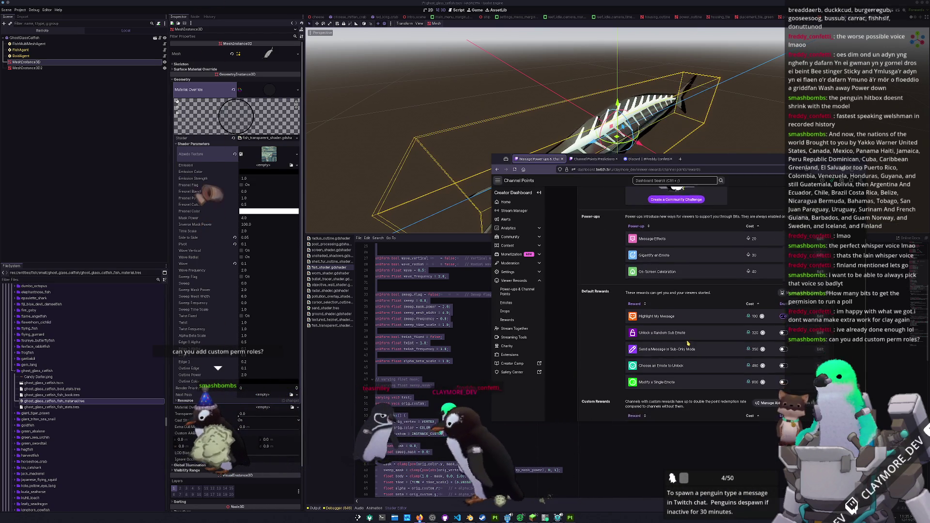
{"action": "scroll", "coordinate": [705, 357], "scroll_direction": "up", "scroll_amount": 3}
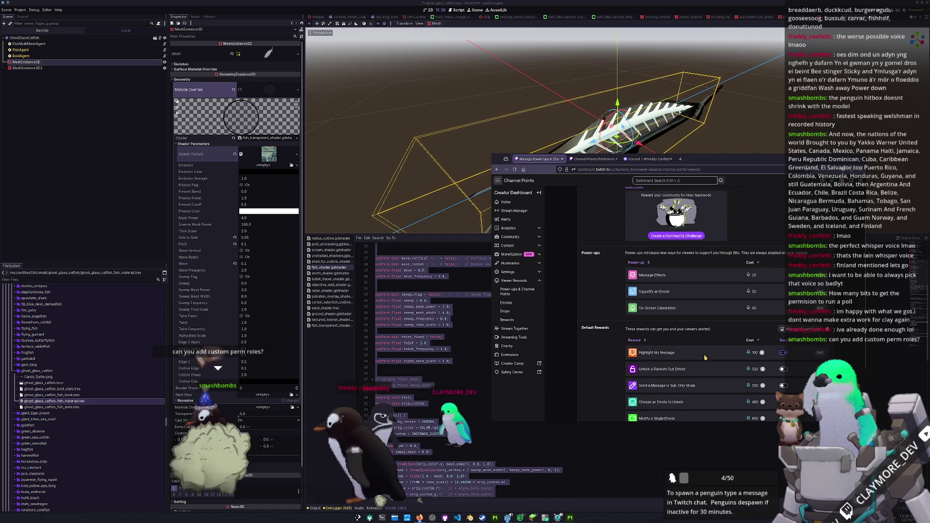
{"action": "scroll", "coordinate": [679, 272], "scroll_direction": "down", "scroll_amount": 3}
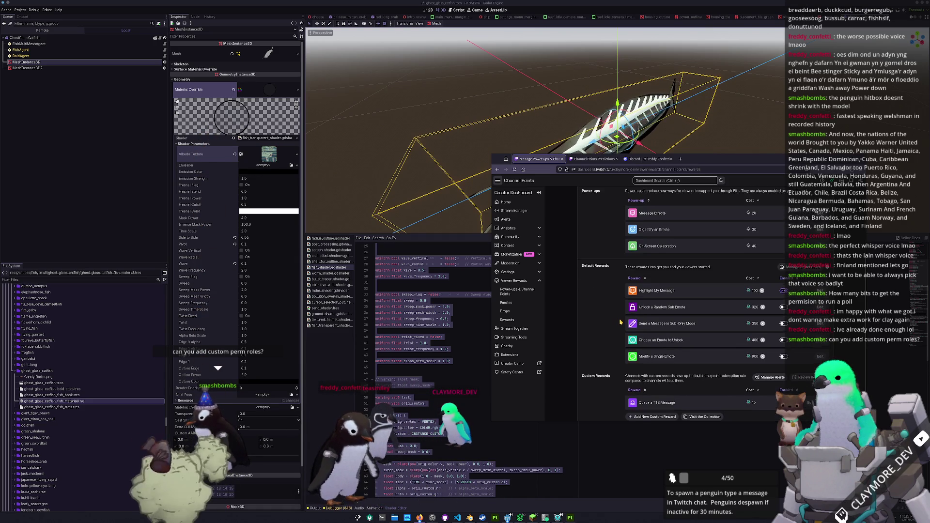
{"action": "scroll", "coordinate": [630, 271], "scroll_direction": "up", "scroll_amount": 3}
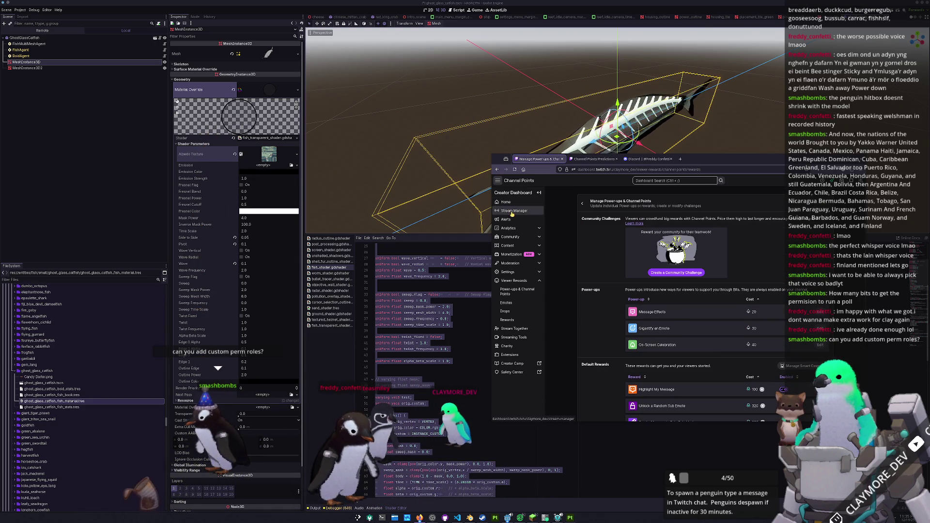
- Return to Stream Manager, glance at a chatter's card, and minimize Firefox
{"action": "left_click", "coordinate": [507, 211]}
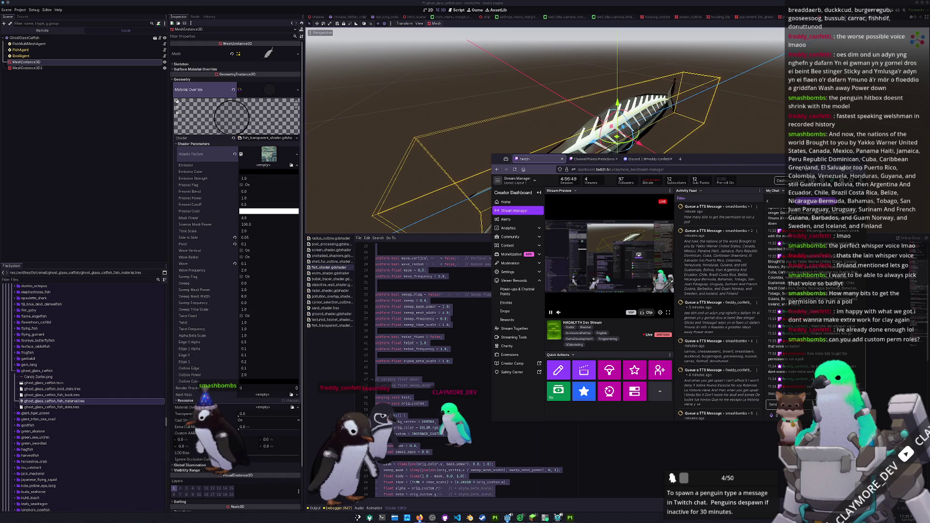
{"action": "left_click", "coordinate": [784, 340]}
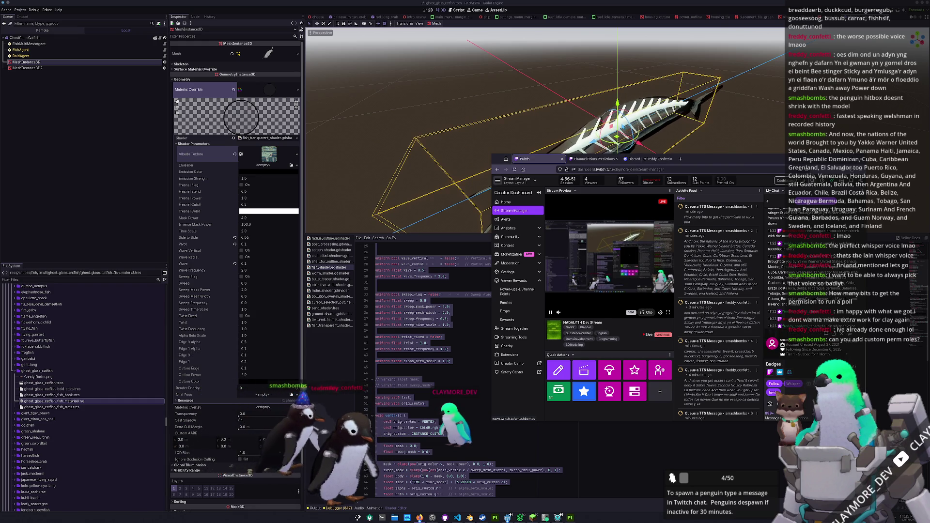
{"action": "left_click", "coordinate": [840, 347]}
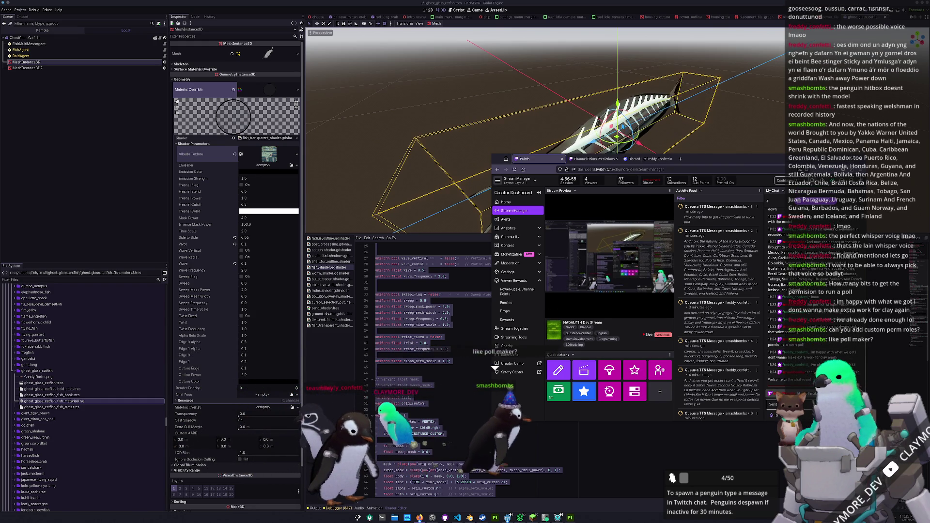
{"action": "left_click", "coordinate": [419, 517]}
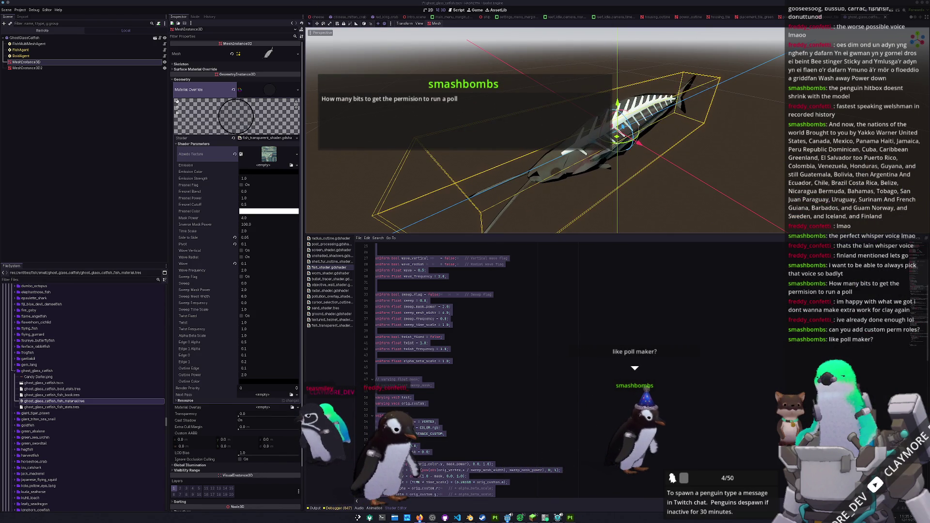
{"action": "left_click", "coordinate": [772, 317]}
{"action": "left_click_drag", "start_coordinate": [630, 184], "coordinate": [677, 188]}
{"action": "mouse_move", "coordinate": [540, 169]}
{"action": "left_mouse_down"}
{"action": "mouse_move", "coordinate": [584, 217]}
{"action": "mouse_move", "coordinate": [578, 166]}
{"action": "mouse_move", "coordinate": [421, 156]}
{"action": "left_mouse_up"}
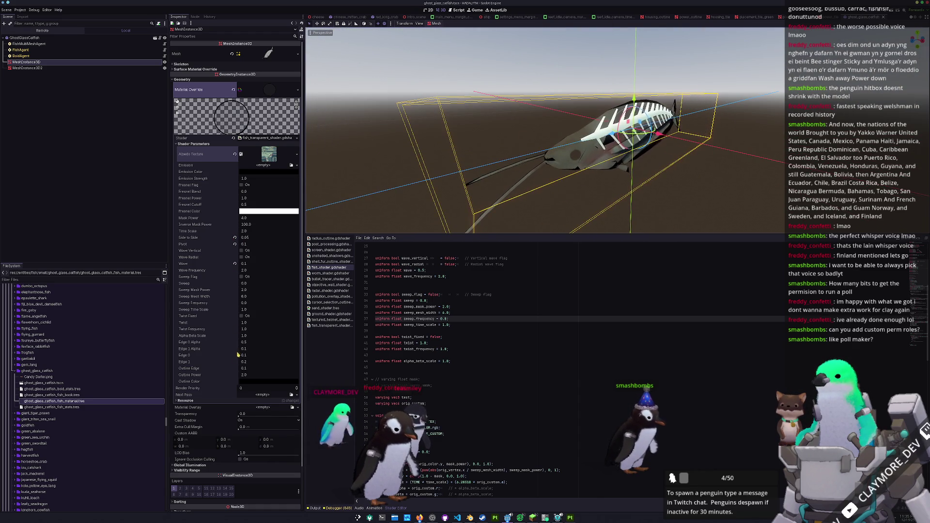
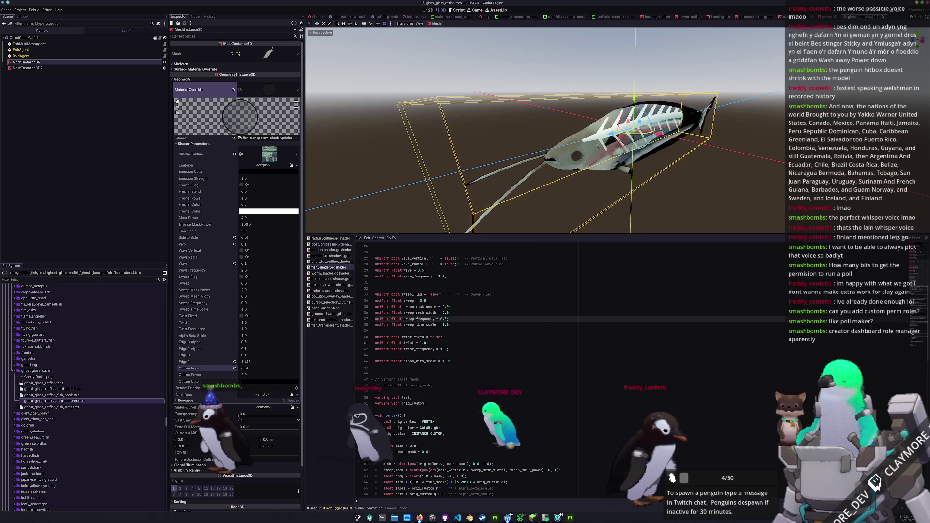
- Raise the shader's Outline Edge and lighten the Outline Color from black to 313131
{"action": "left_click_drag", "start_coordinate": [257, 368], "coordinate": [264, 368]}
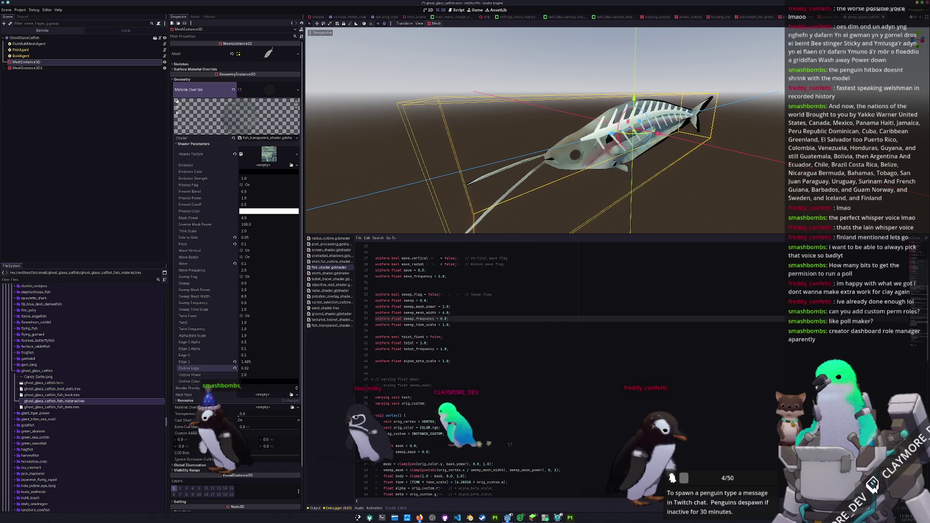
{"action": "left_click", "coordinate": [248, 381]}
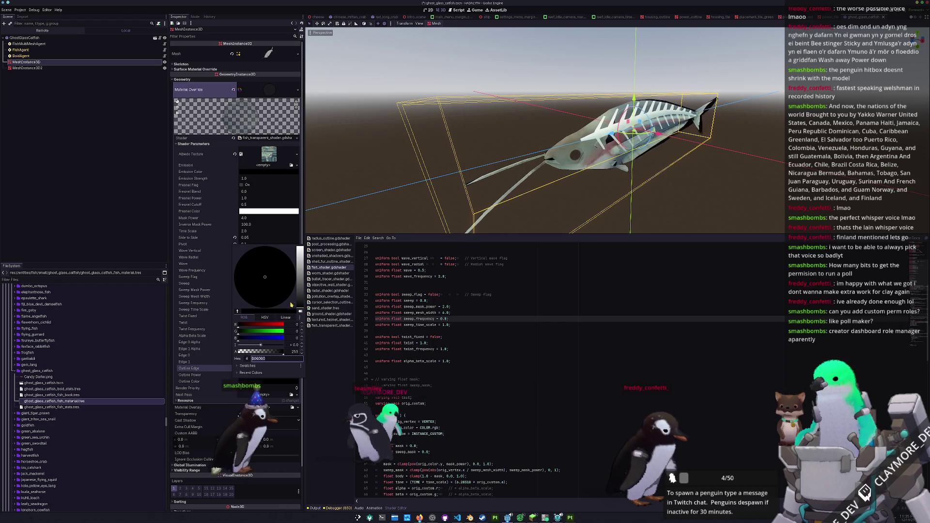
{"action": "mouse_move", "coordinate": [301, 304]}
{"action": "left_mouse_down"}
{"action": "mouse_move", "coordinate": [301, 264]}
{"action": "mouse_move", "coordinate": [302, 297]}
{"action": "mouse_move", "coordinate": [258, 248]}
{"action": "mouse_move", "coordinate": [264, 273]}
{"action": "mouse_move", "coordinate": [304, 286]}
{"action": "left_mouse_up"}
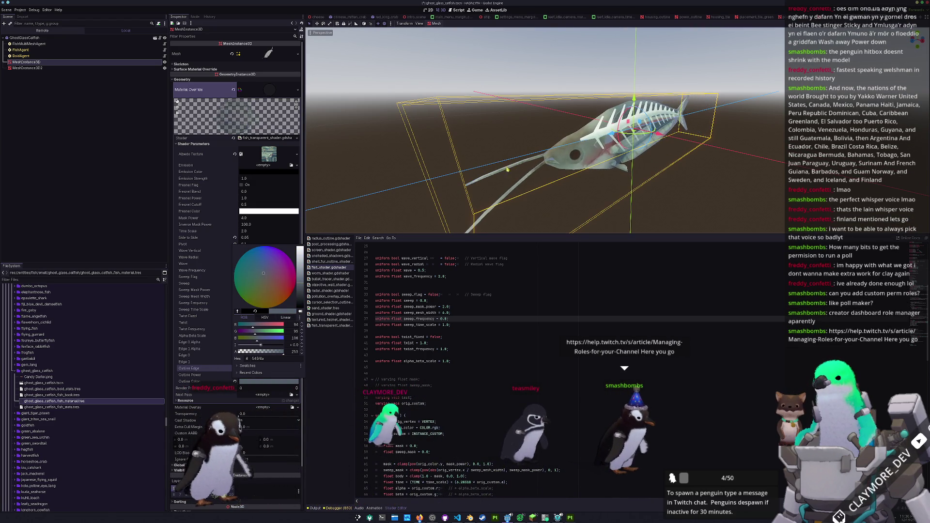
{"action": "left_click", "coordinate": [570, 517]}
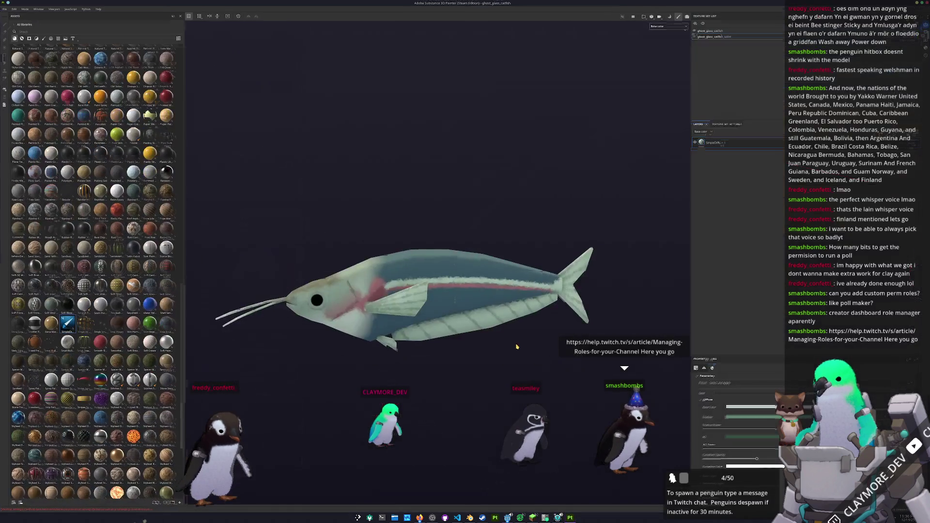
- Inspect the Base Color of the ghost_glass_catfish SimpleDiffuse 1 layer in Substance 3D Painter
{"action": "key", "text": "super"}
{"action": "key", "text": "Escape"}
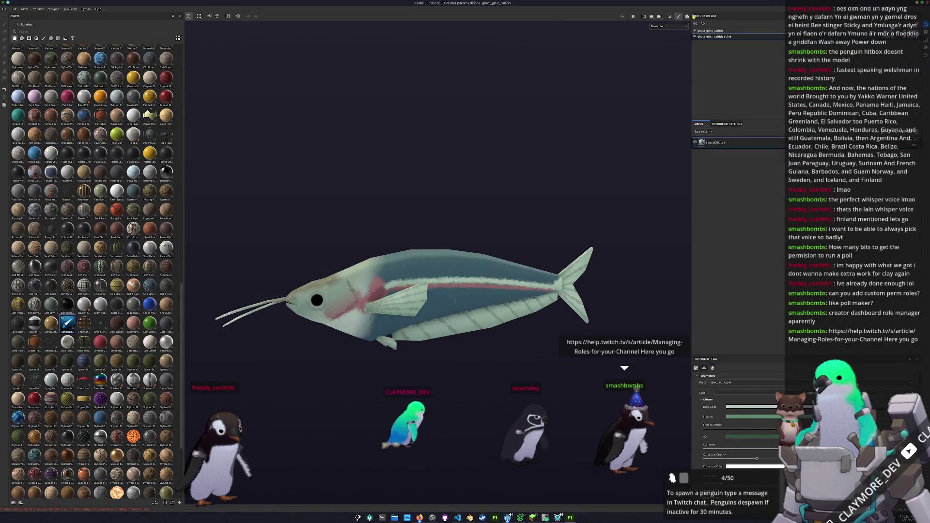
{"action": "left_click", "coordinate": [716, 32]}
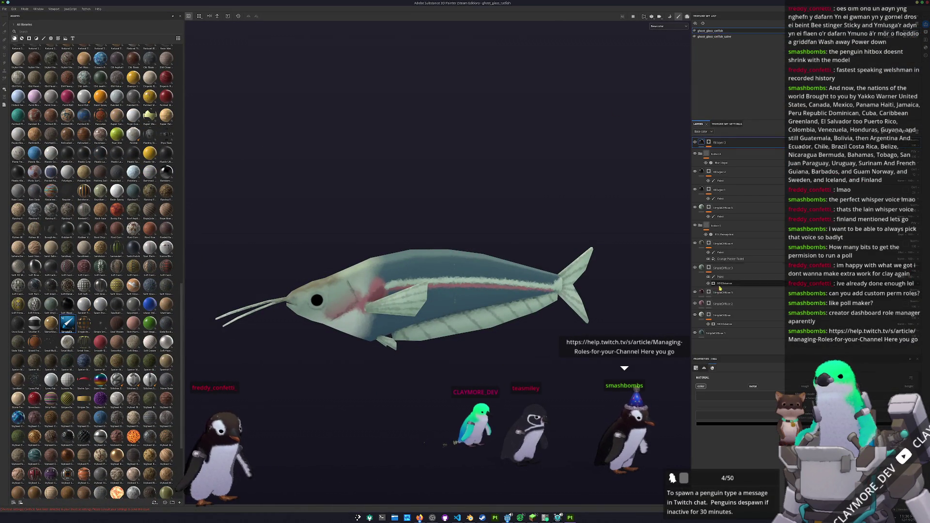
{"action": "left_click", "coordinate": [713, 333]}
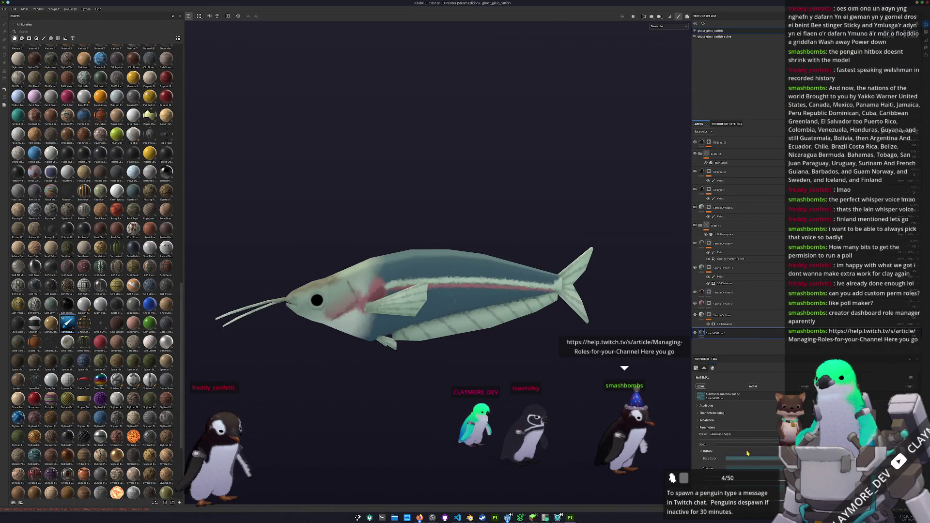
{"action": "left_click", "coordinate": [746, 458]}
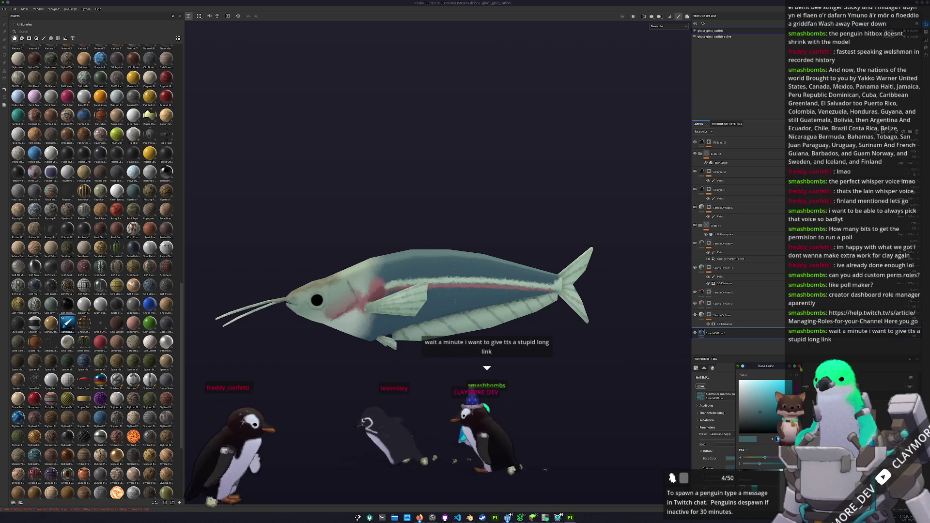
{"action": "left_click", "coordinate": [585, 409]}
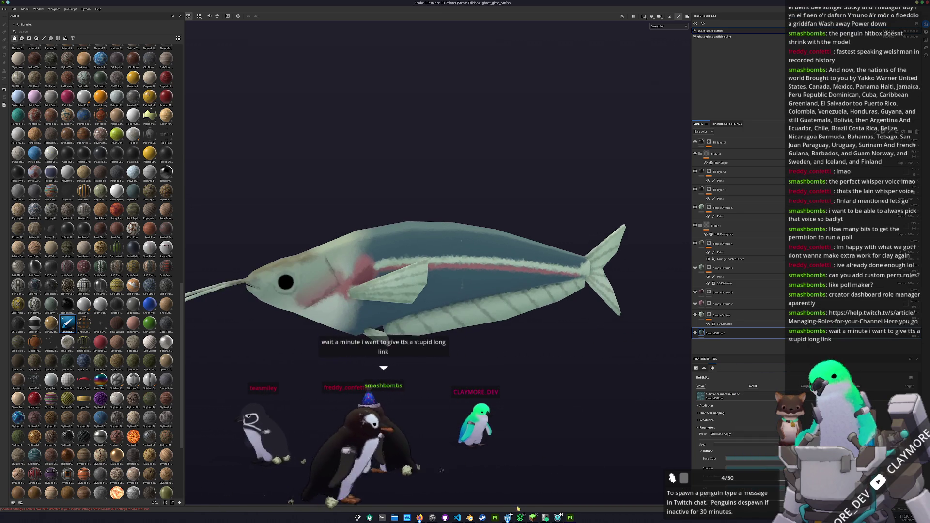
{"action": "key", "text": "alt+Tab"}
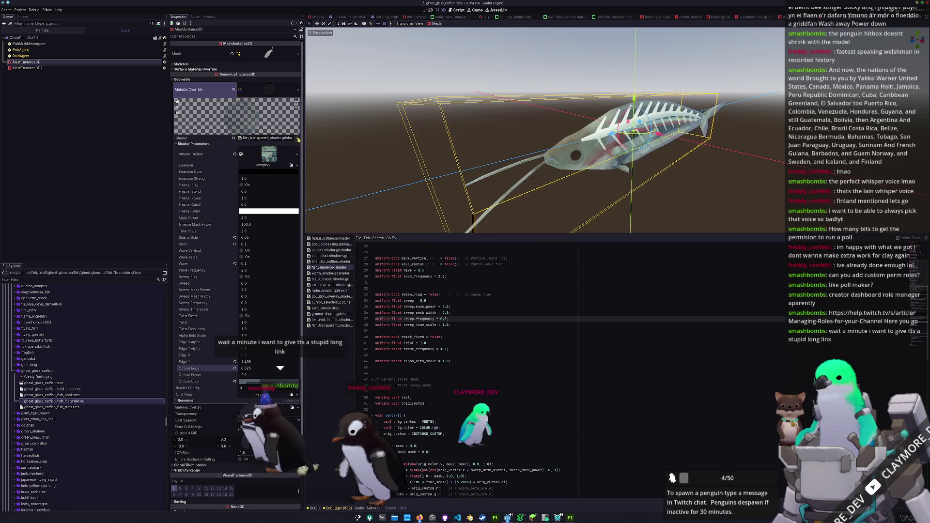
- Move the floating shader window to the viewport's right edge and orbit around the catfish
{"action": "left_click", "coordinate": [259, 381]}
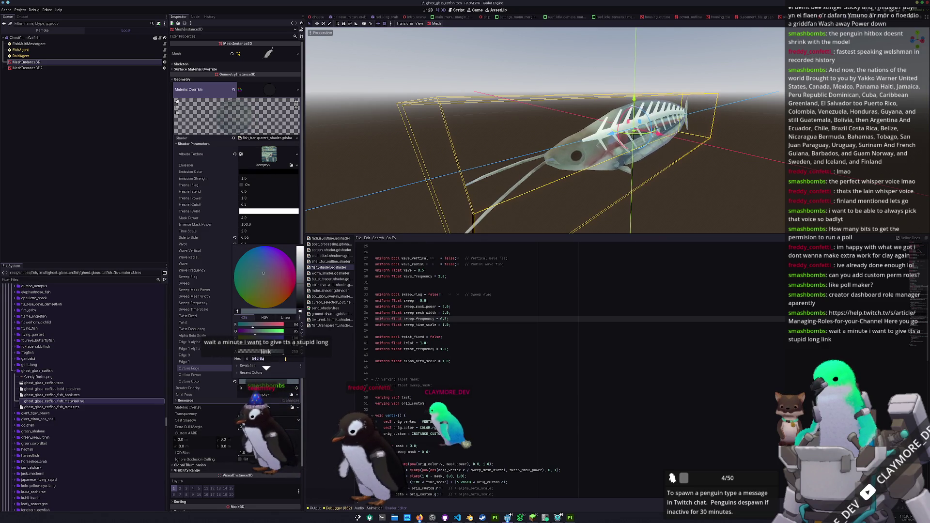
{"action": "key", "text": "Escape"}
{"action": "scroll", "coordinate": [631, 193], "scroll_direction": "down", "scroll_amount": 3}
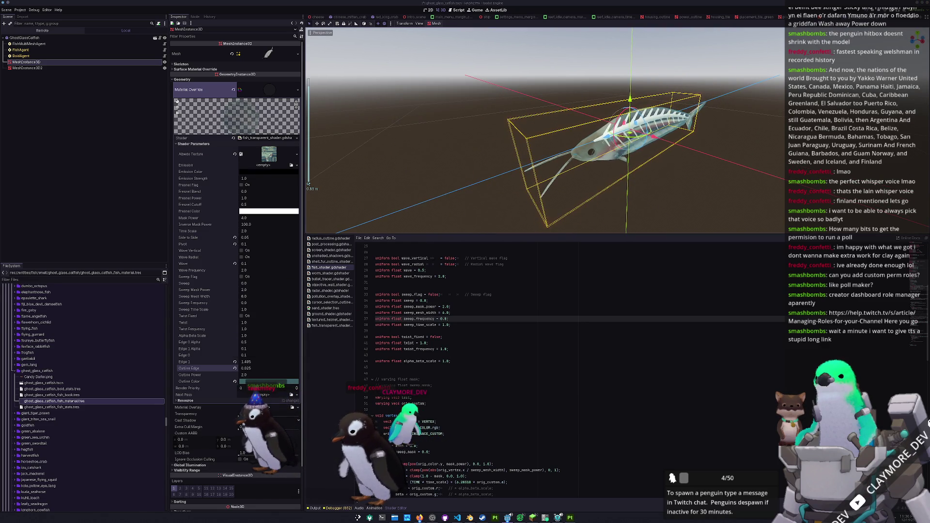
{"action": "mouse_move", "coordinate": [886, 158]}
{"action": "left_mouse_down"}
{"action": "mouse_move", "coordinate": [611, 131]}
{"action": "mouse_move", "coordinate": [809, 155]}
{"action": "mouse_move", "coordinate": [794, 176]}
{"action": "mouse_move", "coordinate": [803, 179]}
{"action": "mouse_move", "coordinate": [872, 179]}
{"action": "left_mouse_up"}
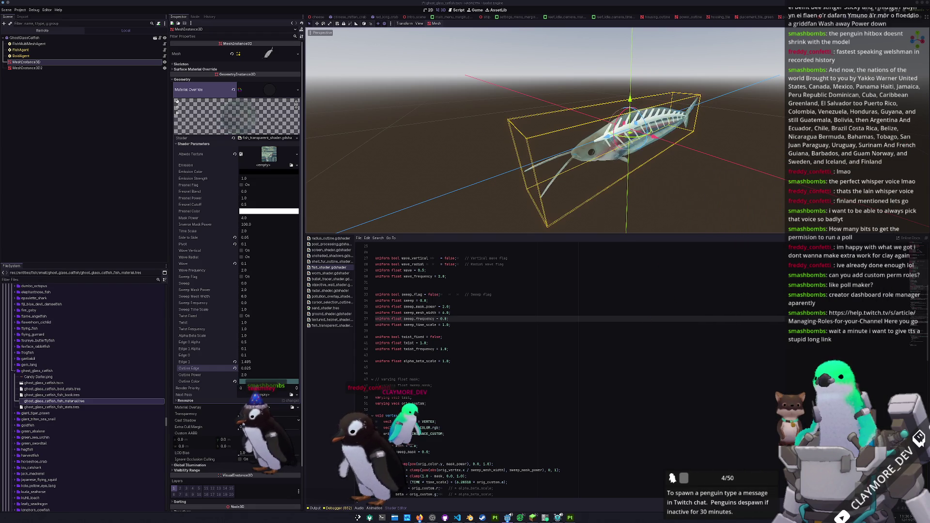
{"action": "left_click", "coordinate": [456, 329]}
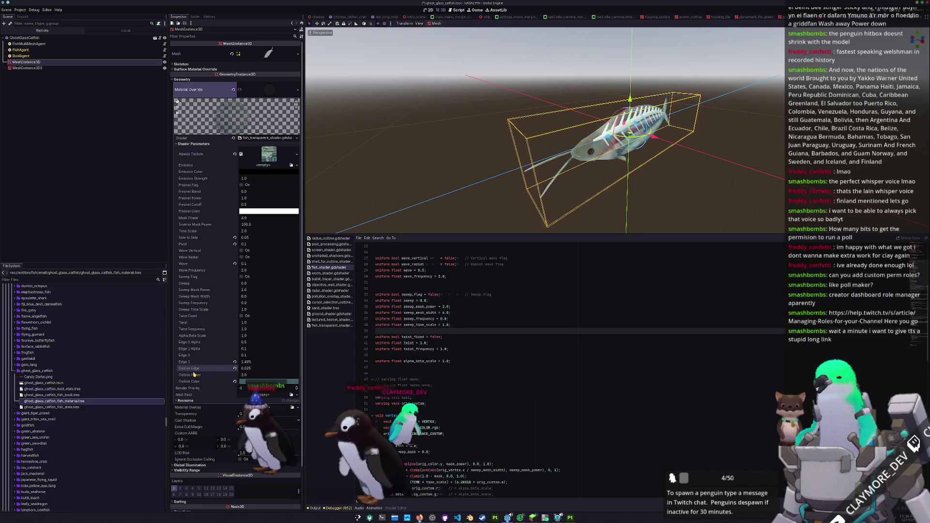
{"action": "scroll", "coordinate": [506, 222], "scroll_direction": "up", "scroll_amount": 5}
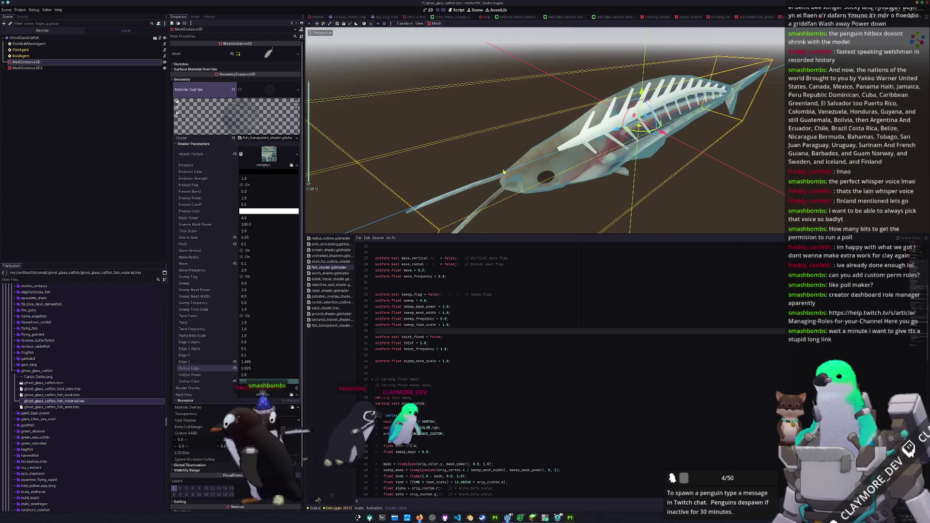
{"action": "left_click_drag", "start_coordinate": [494, 182], "coordinate": [507, 208]}
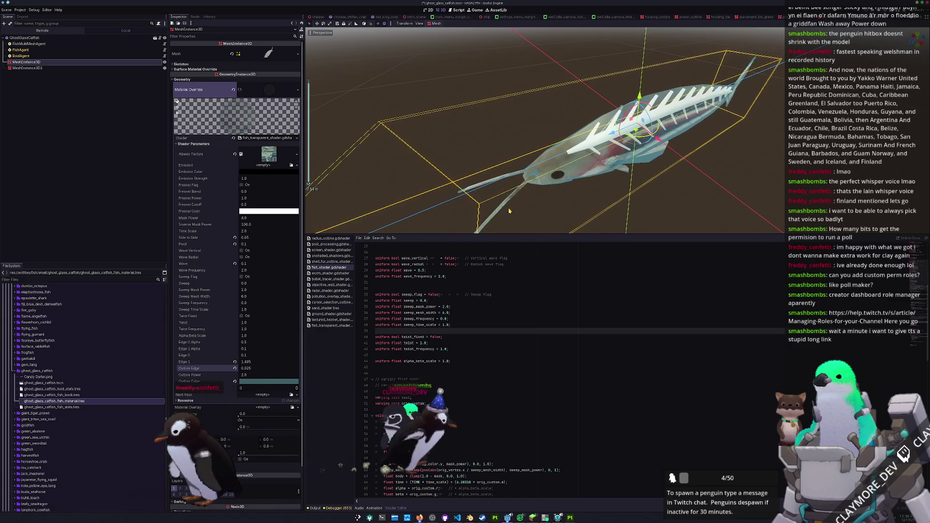
- Reset Outline Edge to 0.1 and Edge 1 to 0.2, try Edge 0 at 0.13, then undo
{"action": "left_click_drag", "start_coordinate": [245, 368], "coordinate": [271, 368]}
{"action": "left_click", "coordinate": [235, 368]}
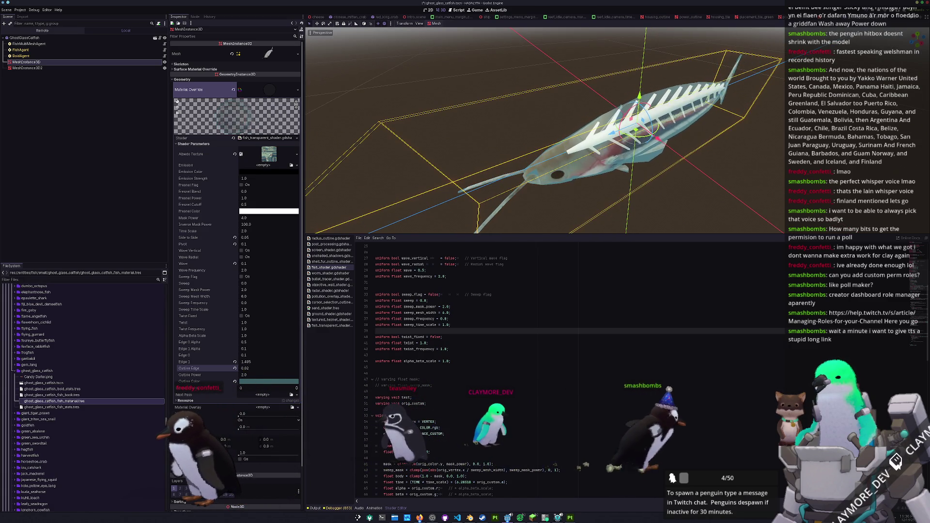
{"action": "left_click", "coordinate": [235, 361]}
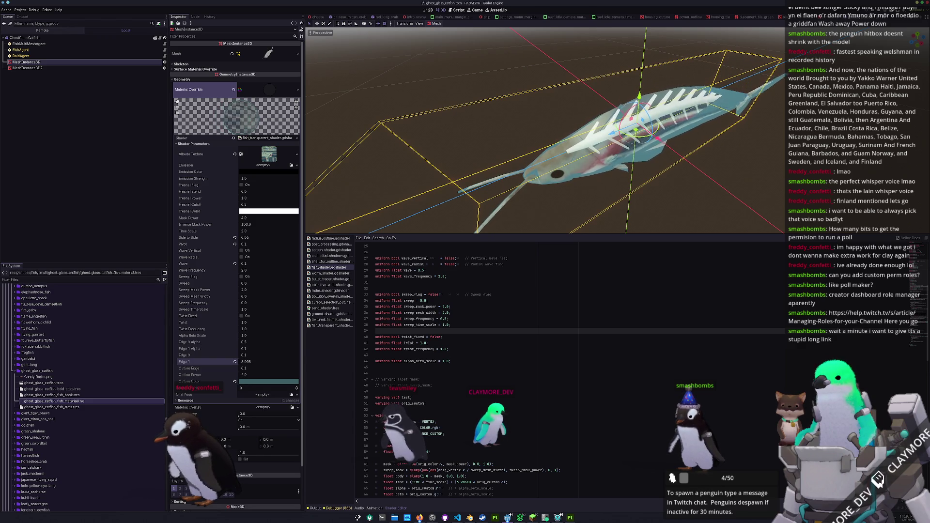
{"action": "mouse_move", "coordinate": [245, 357]}
{"action": "left_mouse_down"}
{"action": "mouse_move", "coordinate": [259, 356]}
{"action": "mouse_move", "coordinate": [236, 355]}
{"action": "mouse_move", "coordinate": [267, 362]}
{"action": "mouse_move", "coordinate": [259, 362]}
{"action": "left_mouse_up"}
{"action": "key", "text": "ctrl+z"}
{"action": "key", "text": "ctrl+z"}
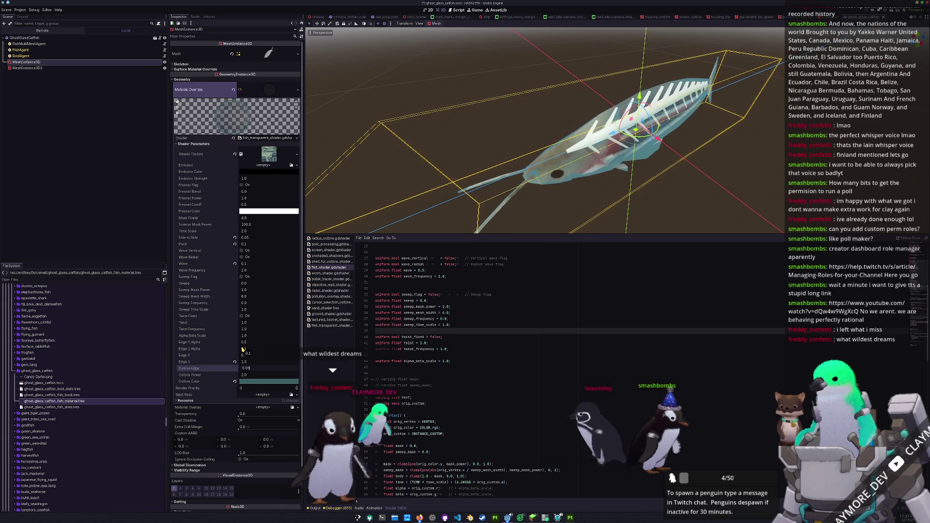
- Set the outline colour to 324e54, Edge 0 Alpha back to 0.5, and Edge 1 Alpha to 0.78
{"action": "left_click", "coordinate": [269, 381]}
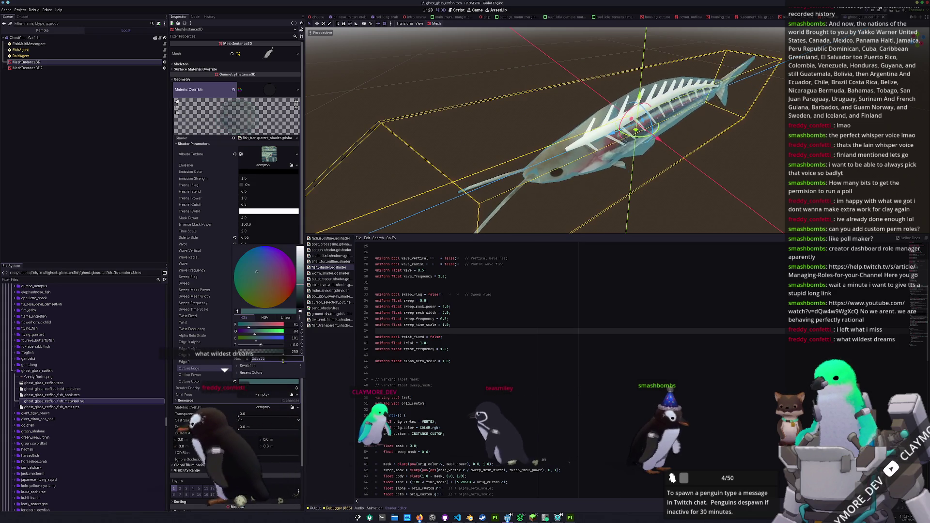
{"action": "left_click", "coordinate": [301, 295]}
{"action": "left_click_drag", "start_coordinate": [301, 295], "coordinate": [302, 295]}
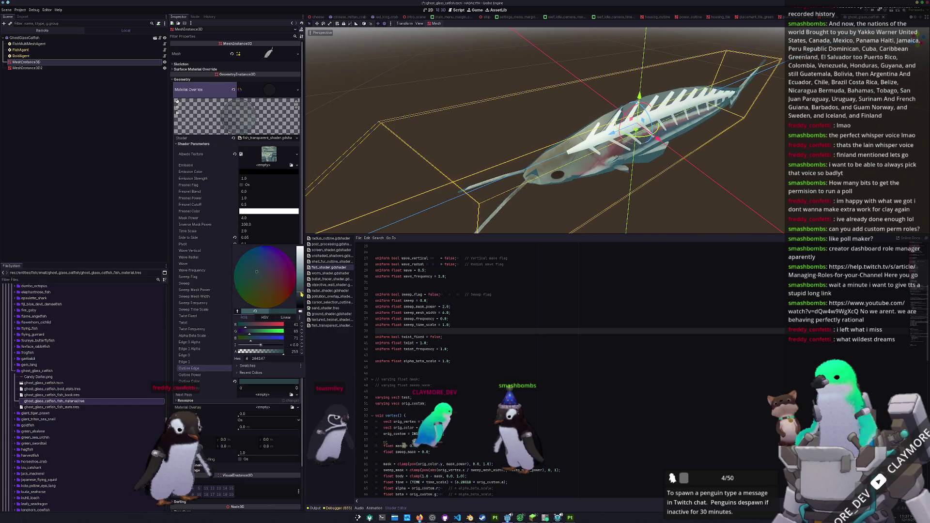
{"action": "left_click", "coordinate": [194, 335]}
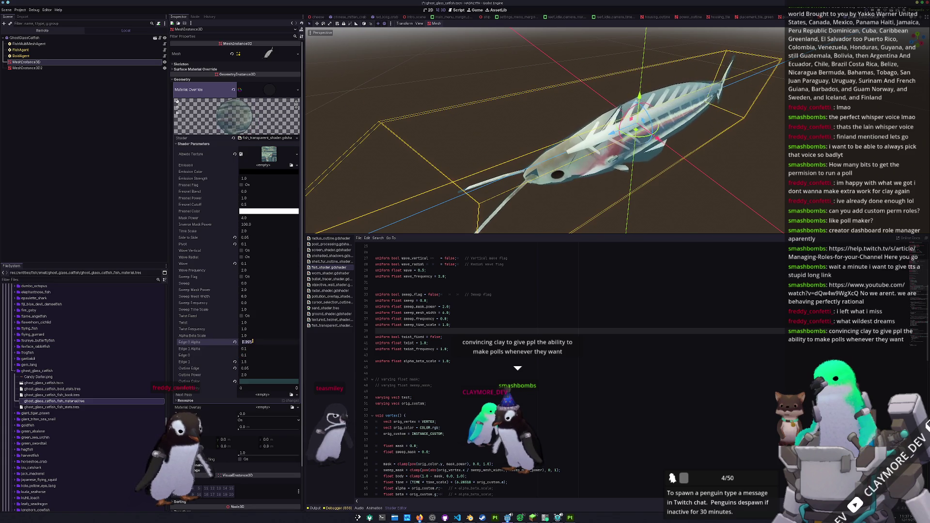
{"action": "left_click", "coordinate": [235, 342]}
{"action": "left_click_drag", "start_coordinate": [251, 349], "coordinate": [291, 348]}
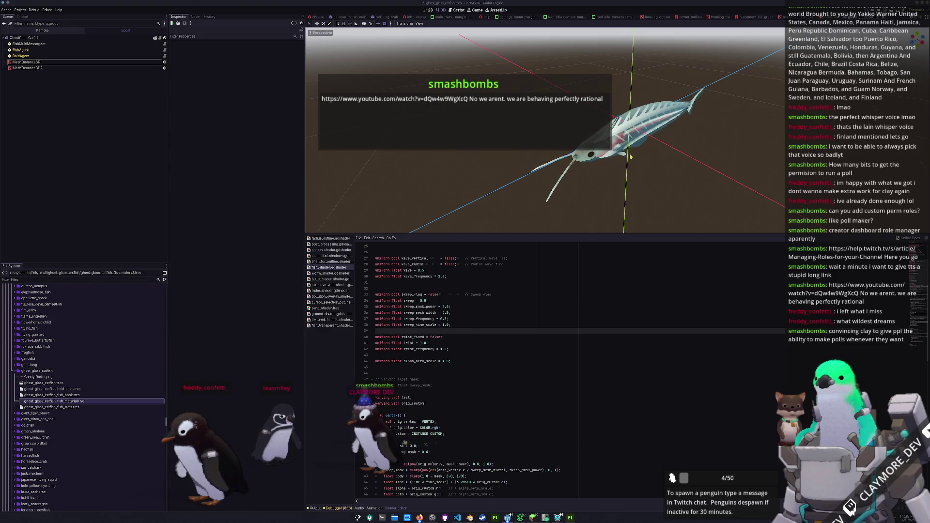
- Orbit the catfish view and select the GhostGlassCatfish root, then FishMultiMeshAgent, in the Scene dock
{"action": "left_click_drag", "start_coordinate": [632, 168], "coordinate": [632, 161]}
{"action": "scroll", "coordinate": [633, 161], "scroll_direction": "up", "scroll_amount": 2}
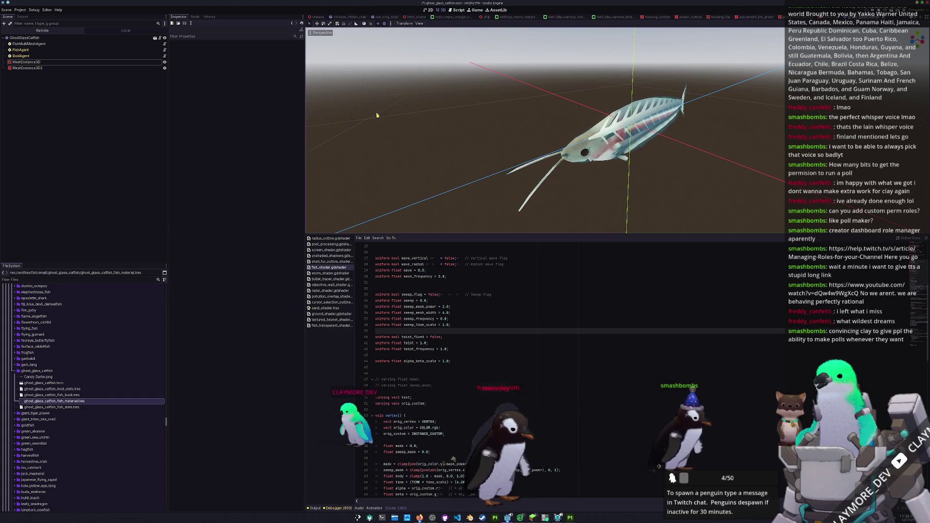
{"action": "left_click", "coordinate": [27, 62]}
{"action": "left_click", "coordinate": [27, 38]}
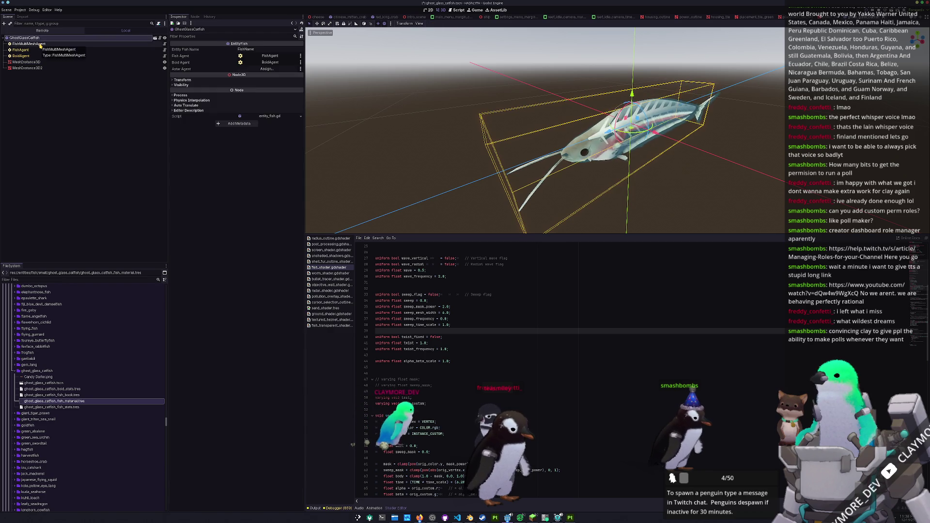
{"action": "left_click", "coordinate": [34, 43]}
{"action": "left_click", "coordinate": [36, 55]}
- Expand and collapse FishMultiMeshAgent's material and shader parameters, then select the GhostGlassCatfish root
{"action": "left_click", "coordinate": [29, 44]}
{"action": "left_click", "coordinate": [274, 89]}
{"action": "left_click", "coordinate": [273, 90]}
{"action": "left_click", "coordinate": [270, 92]}
{"action": "left_click", "coordinate": [268, 92]}
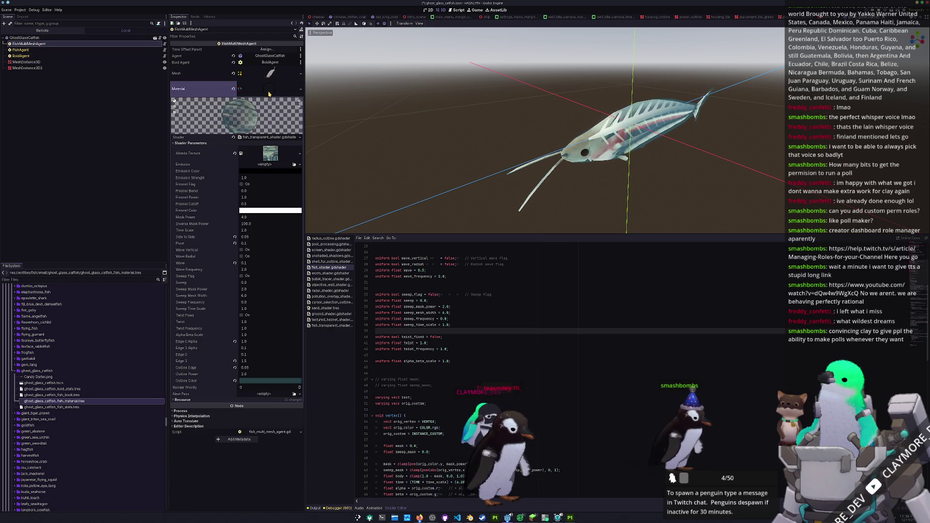
{"action": "left_click", "coordinate": [269, 92]}
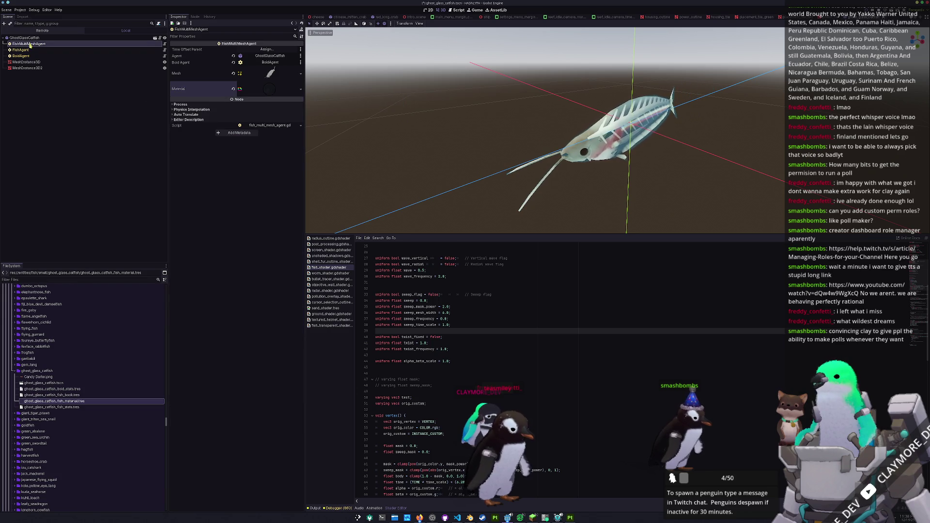
{"action": "left_click", "coordinate": [24, 38]}
{"action": "right_click", "coordinate": [35, 38]}
- Add a FishMultiMeshAgent child node and move it up beside the existing FishMultiMeshAgent
{"action": "left_click", "coordinate": [55, 48]}
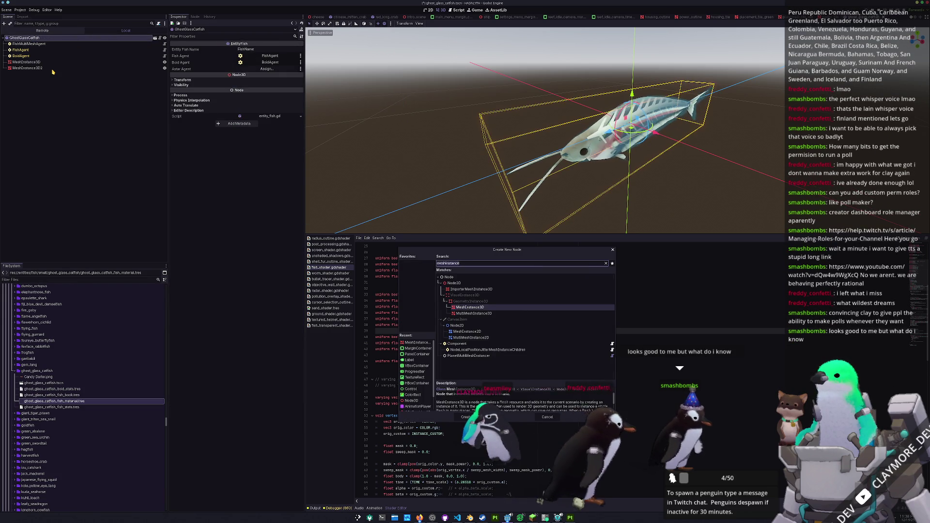
{"action": "type", "text": "fish_mul"}
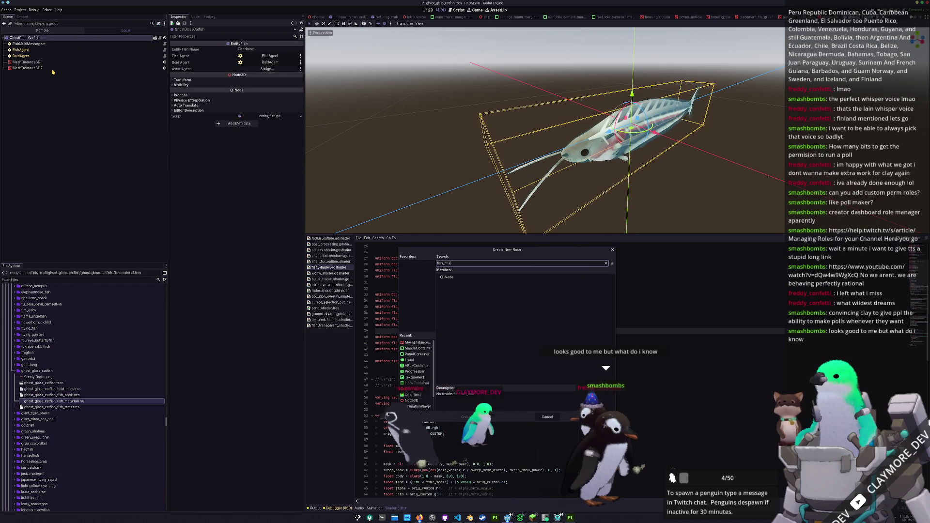
{"action": "key", "text": "BackSpace"}
{"action": "key", "text": "BackSpace"}
{"action": "type", "text": "hmulti"}
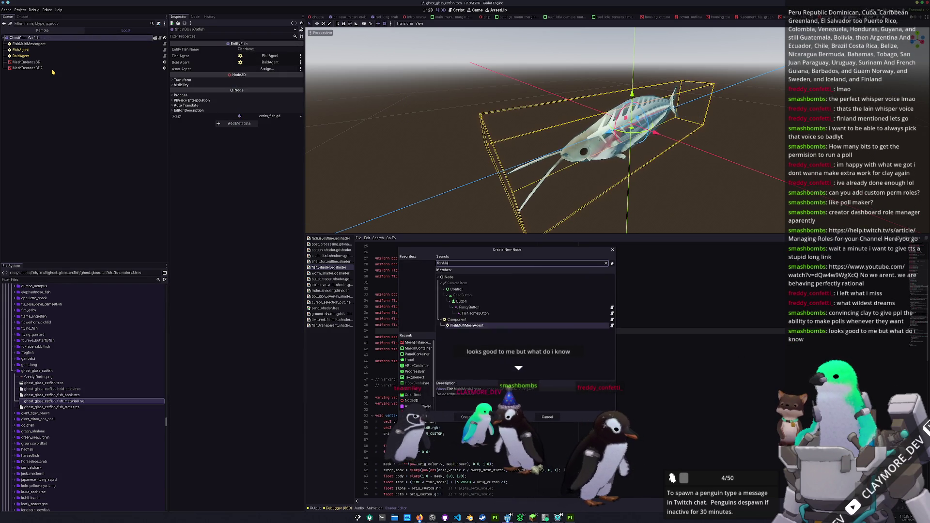
{"action": "key", "text": "Return"}
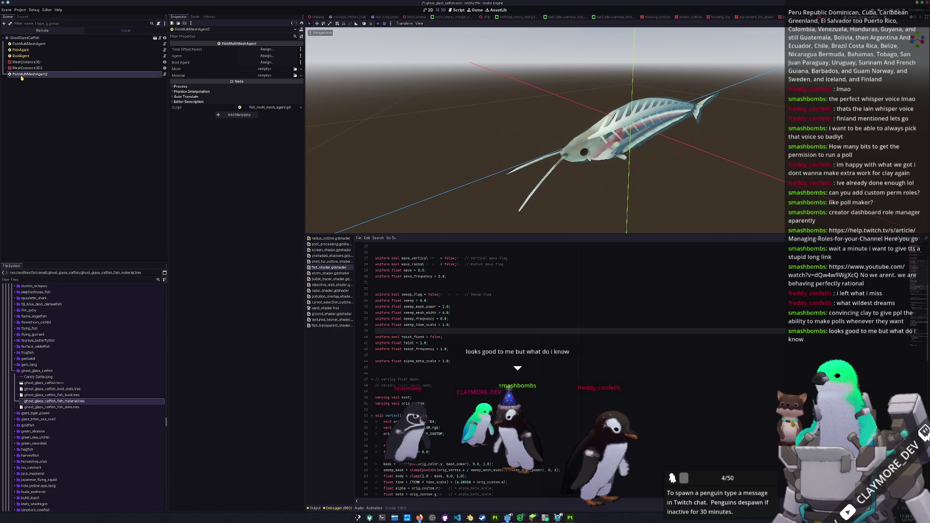
{"action": "left_click_drag", "start_coordinate": [22, 51], "coordinate": [22, 49]}
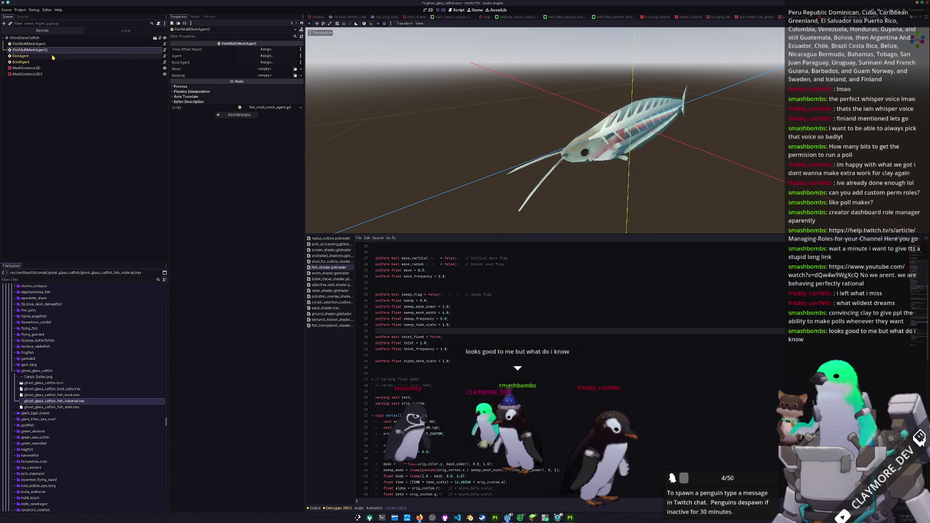
- Set its Time Offset Parent, Agent and Boid Agent to FishMultiMeshAgent, GhostGlassCatfish and BoidAgent
{"action": "left_click", "coordinate": [255, 51]}
{"action": "double_click", "coordinate": [461, 198]}
{"action": "left_click", "coordinate": [266, 56]}
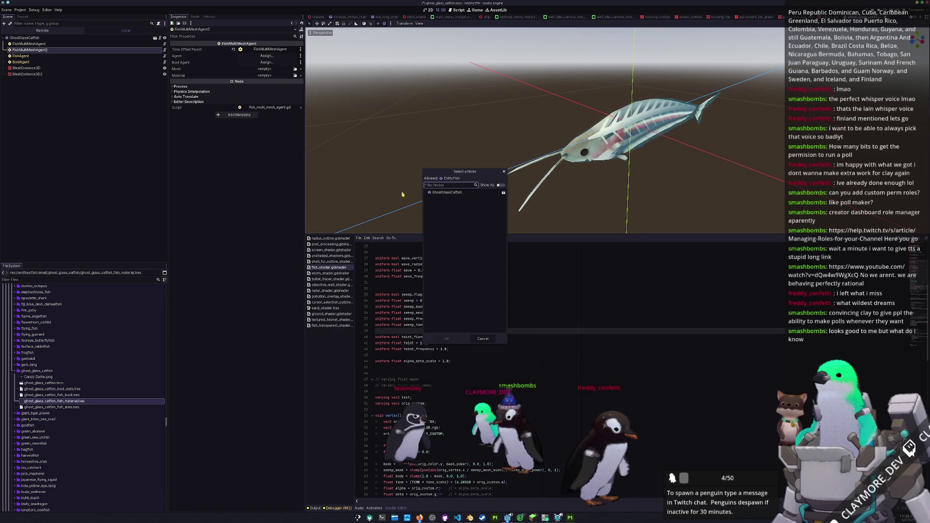
{"action": "double_click", "coordinate": [448, 193]}
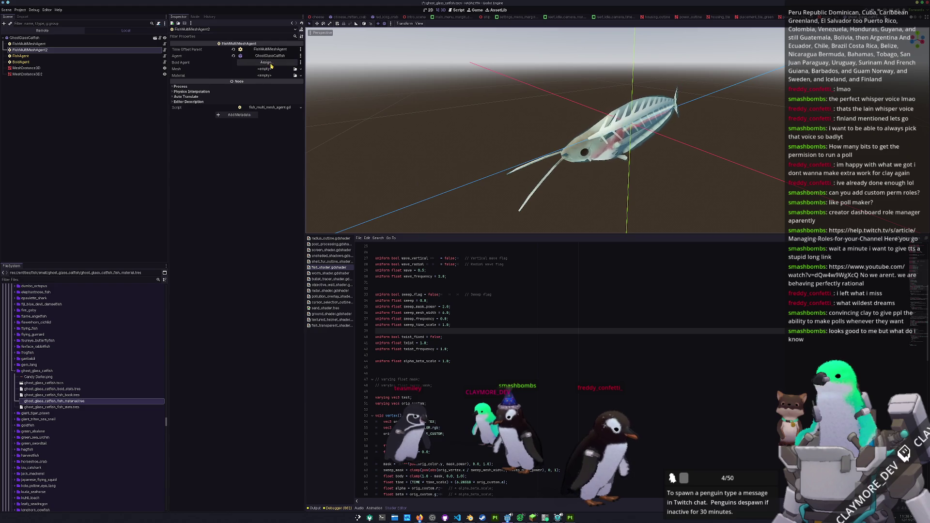
{"action": "left_click", "coordinate": [267, 63]}
{"action": "double_click", "coordinate": [450, 199]}
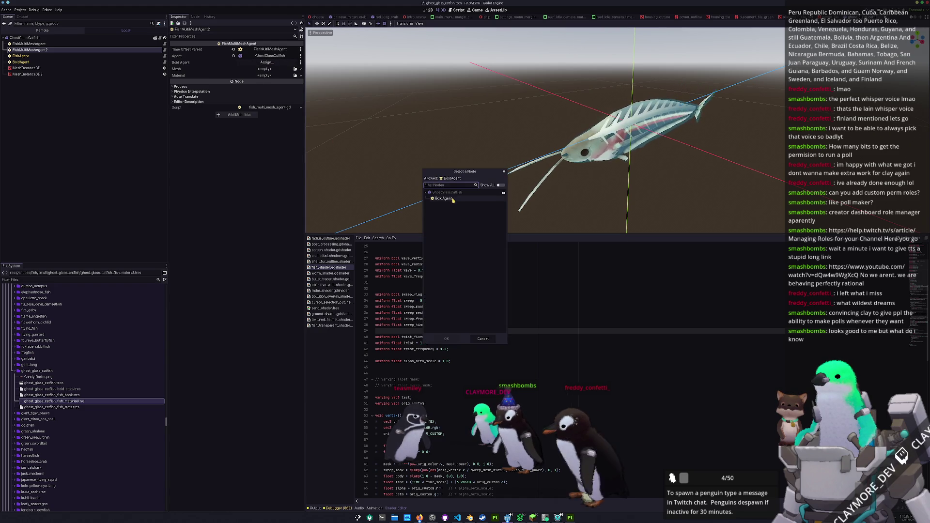
{"action": "left_click", "coordinate": [295, 69]}
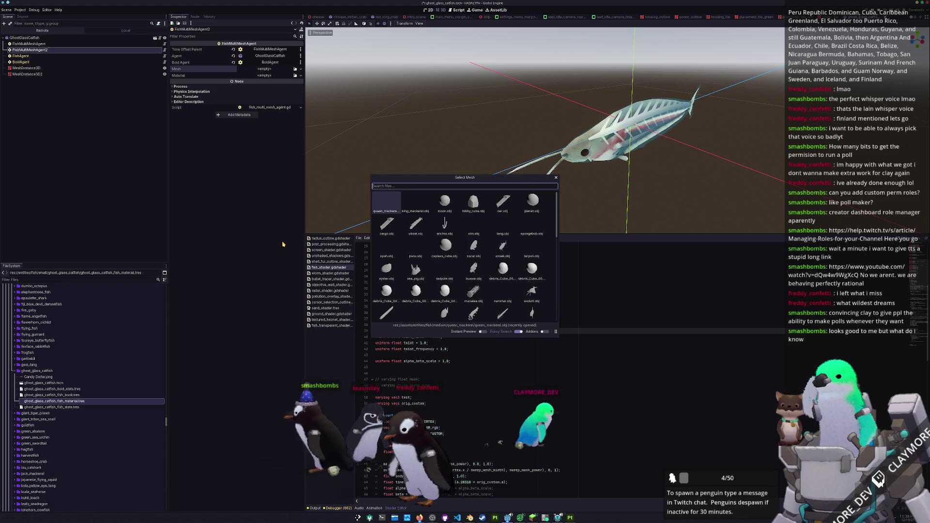
{"action": "key", "text": "alt+Tab"}
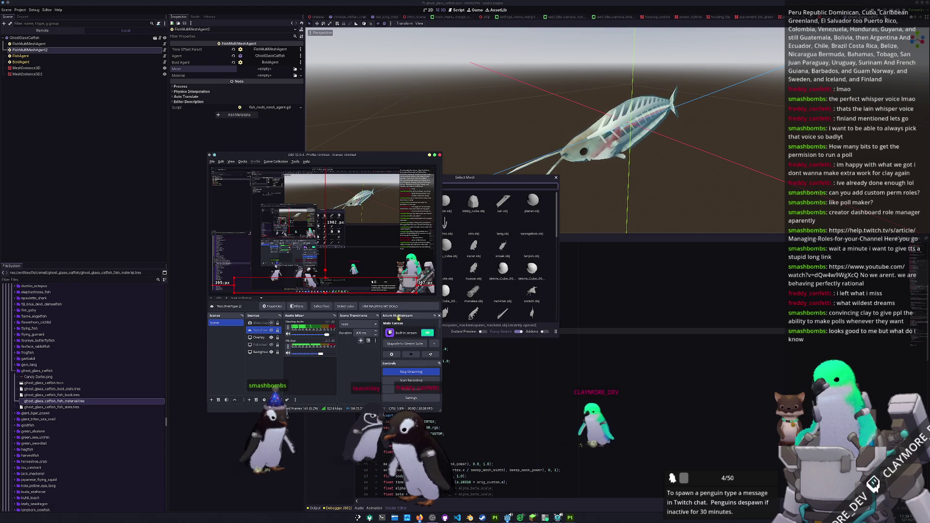
- Toggle the OBS webcam on and off, then assign the catfish spine mesh to FishMultiMeshAgent2
{"action": "left_click", "coordinate": [271, 323]}
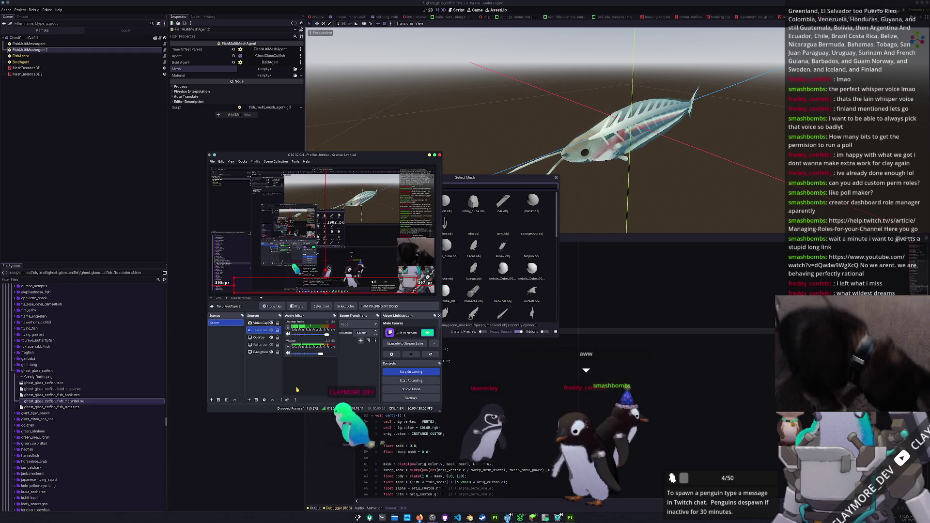
{"action": "left_click", "coordinate": [271, 323]}
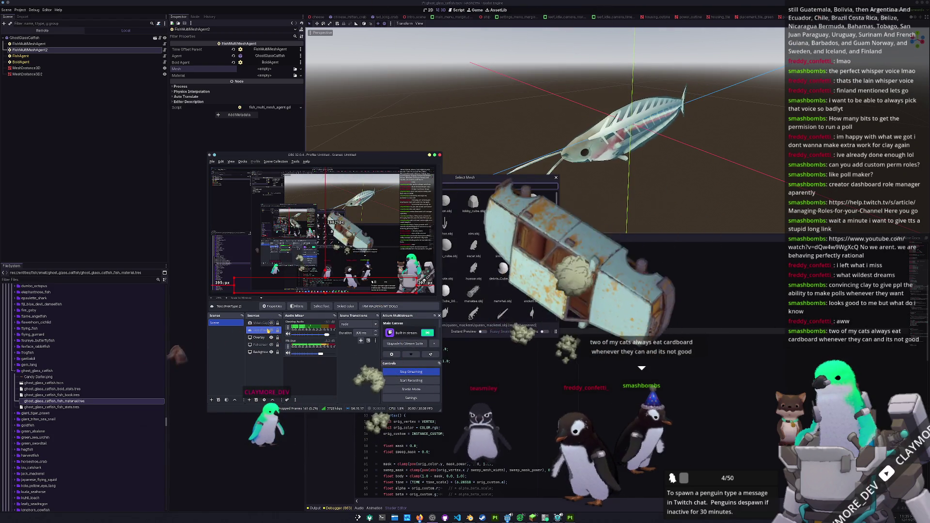
{"action": "left_click", "coordinate": [499, 189]}
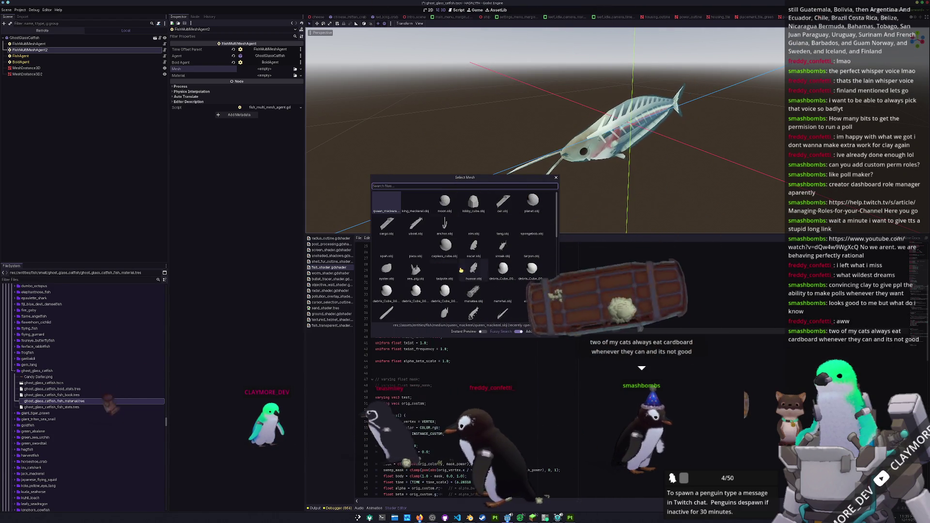
{"action": "type", "text": "spine"}
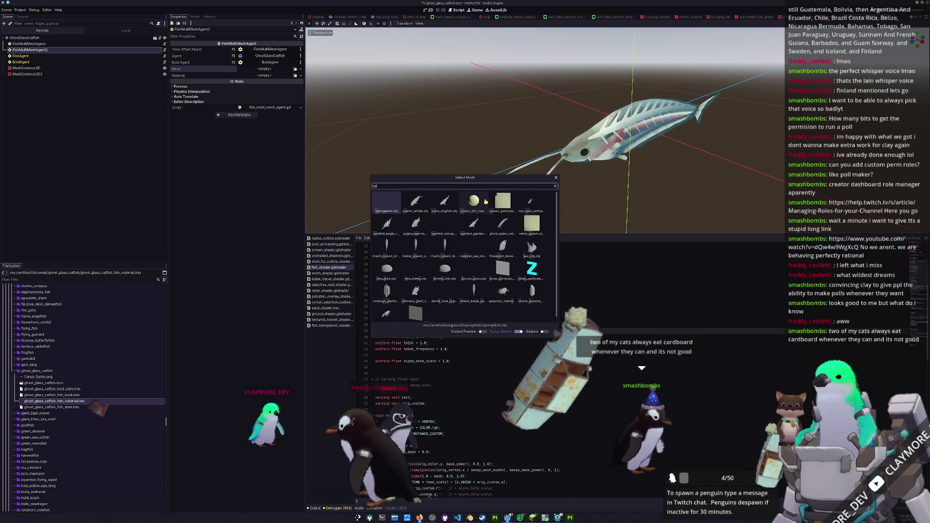
{"action": "key", "text": "Return"}
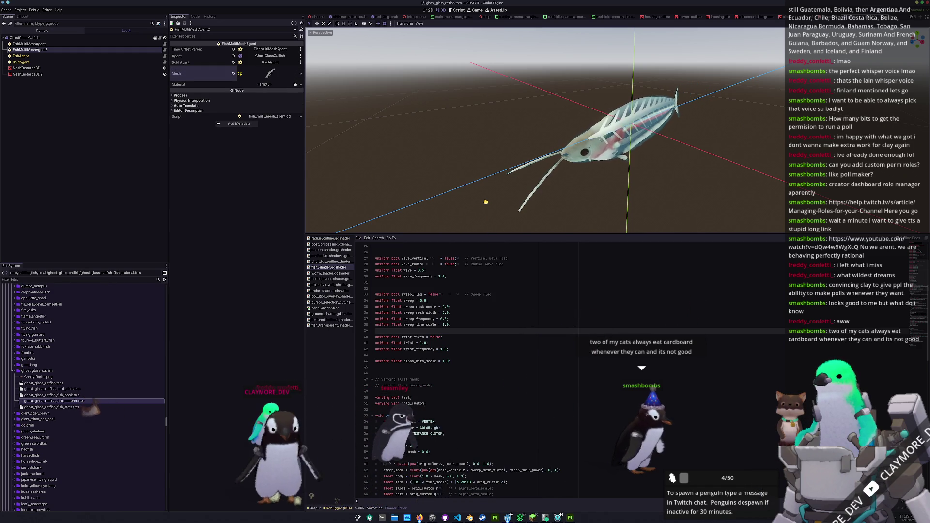
- Save MeshInstance3D2's Material Override as ghost_glass_catfish_spine_fish_material.tres via Save As
{"action": "left_click", "coordinate": [295, 84]}
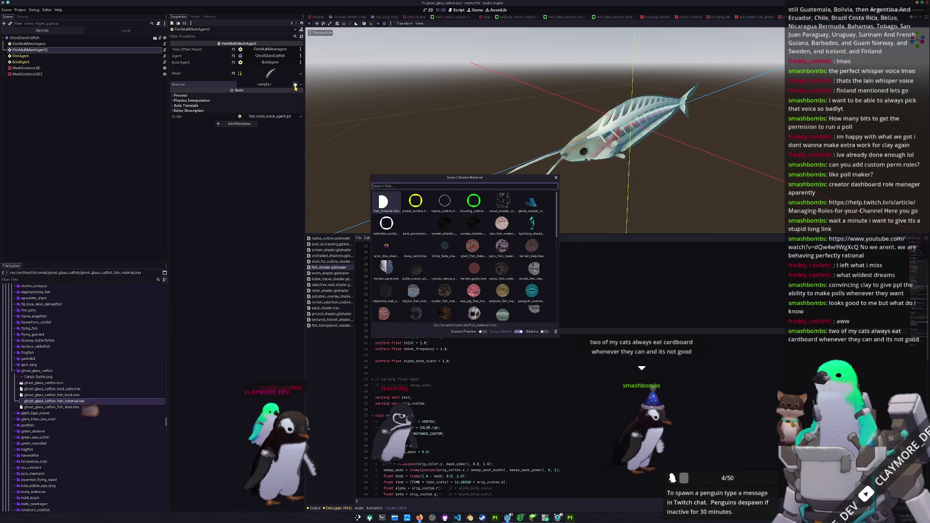
{"action": "key", "text": "Escape"}
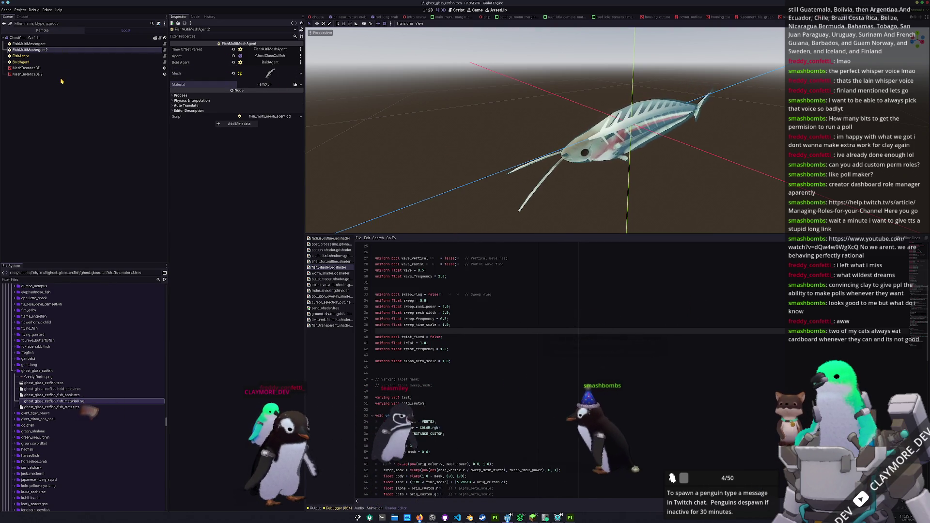
{"action": "left_click", "coordinate": [123, 74]}
{"action": "left_click", "coordinate": [299, 89]}
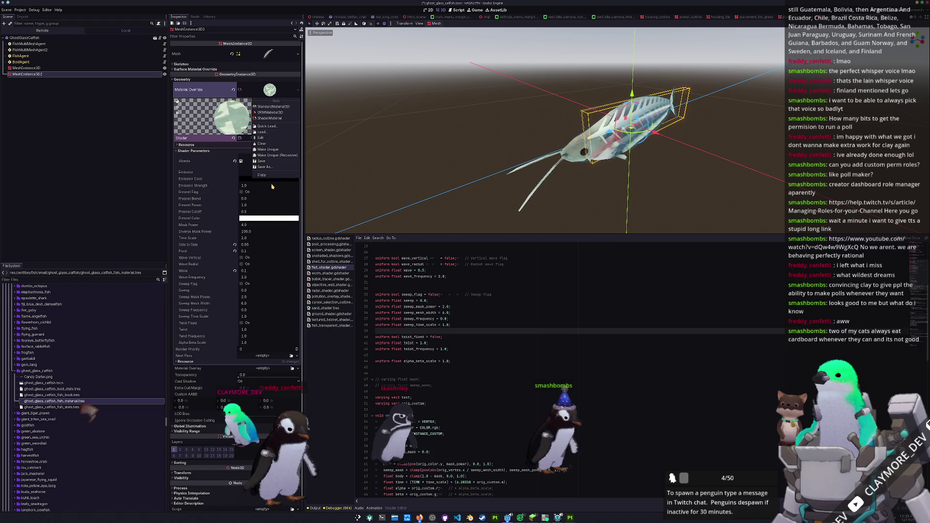
{"action": "left_click", "coordinate": [267, 167]}
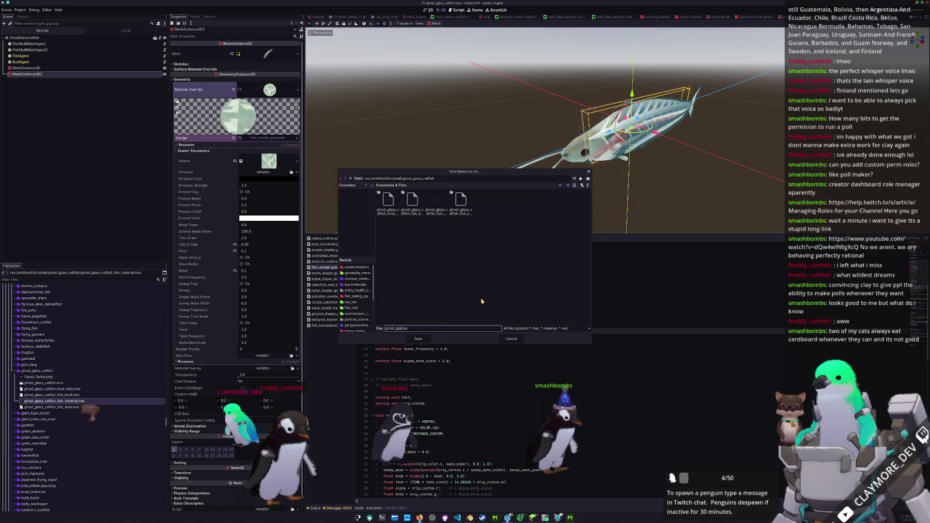
{"action": "type", "text": "fish_spine"}
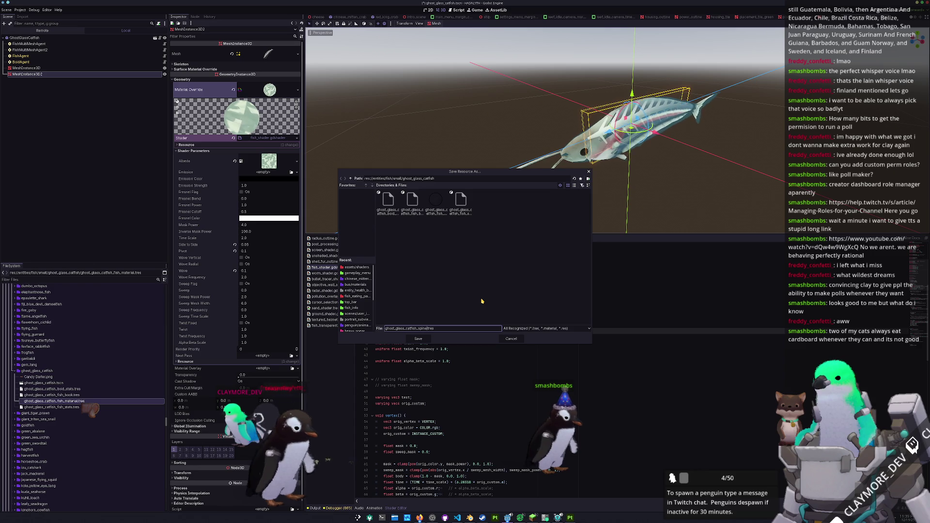
{"action": "type", "text": "_fish_material"}
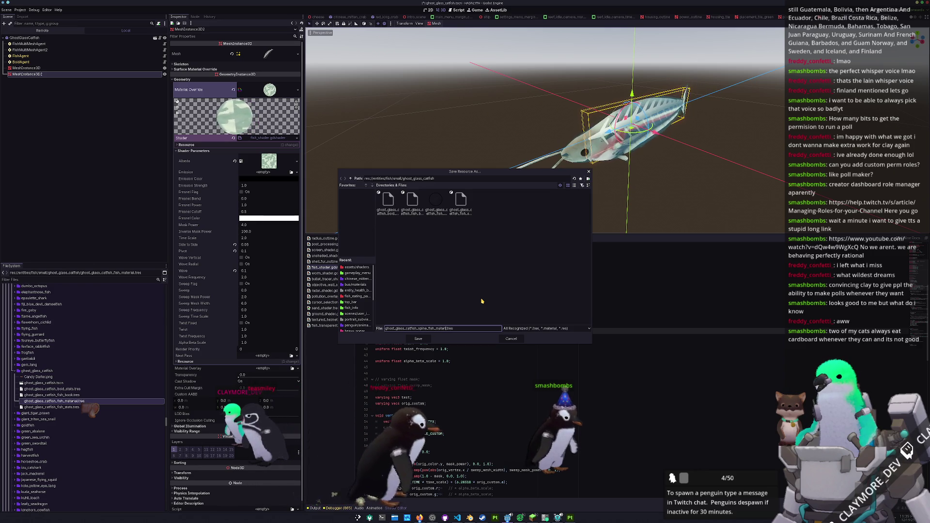
{"action": "key", "text": "Return"}
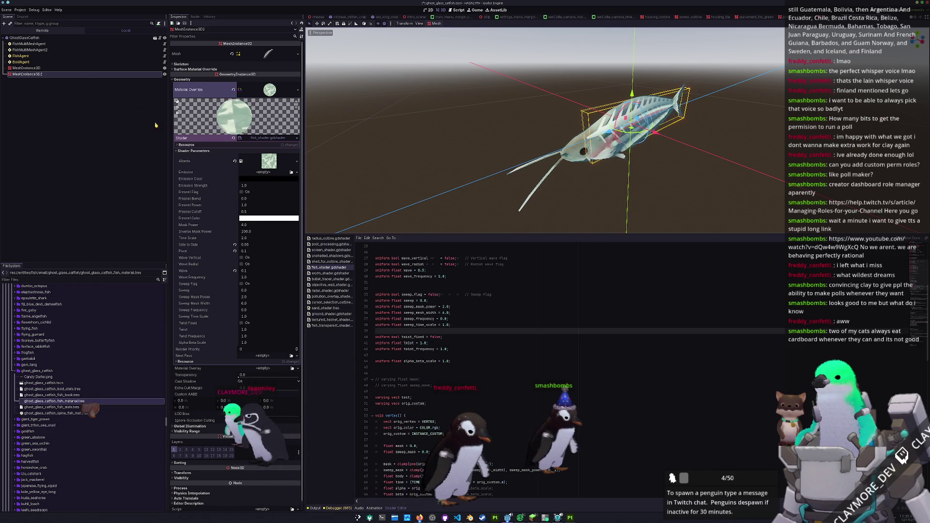
{"action": "left_click", "coordinate": [30, 50]}
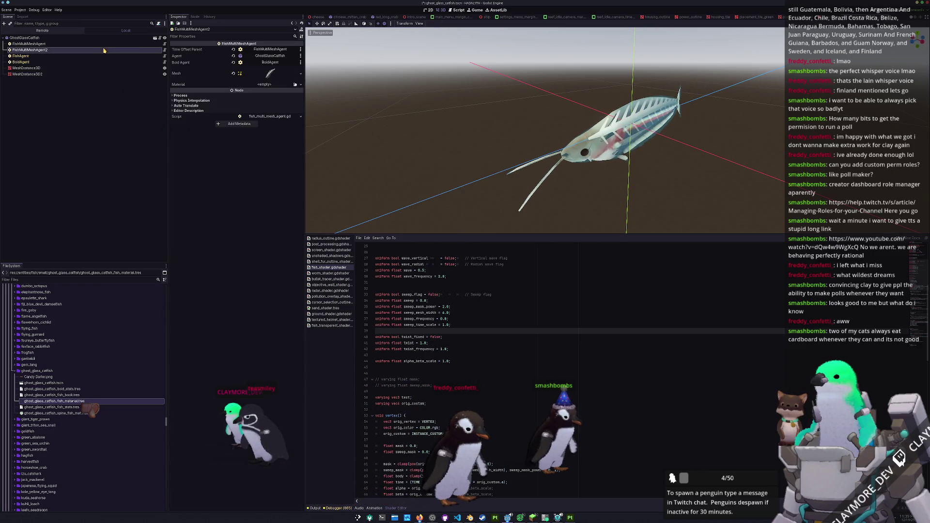
- Assign the ghost glass catfish material to FishMultiMeshAgent2 and save the scene
{"action": "left_click", "coordinate": [295, 85]}
{"action": "type", "text": "ghost_glass"}
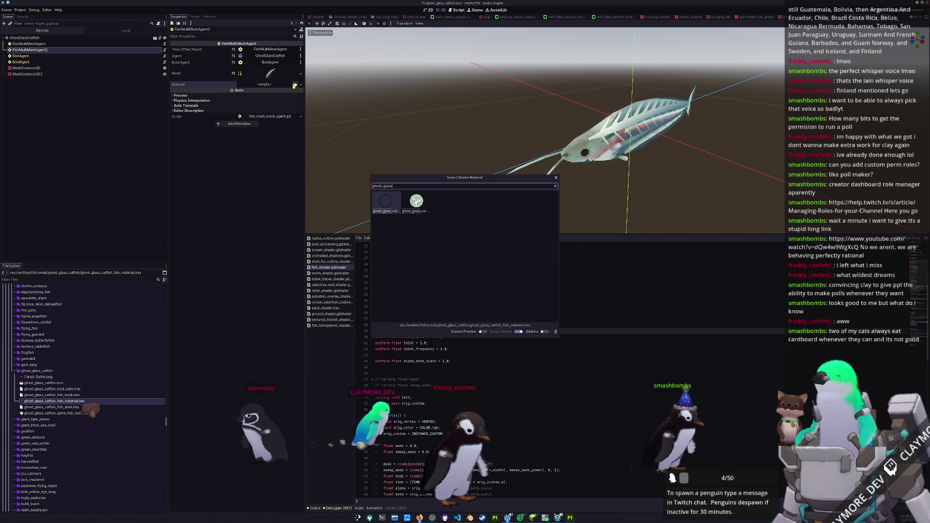
{"action": "key", "text": "Right"}
{"action": "key", "text": "Return"}
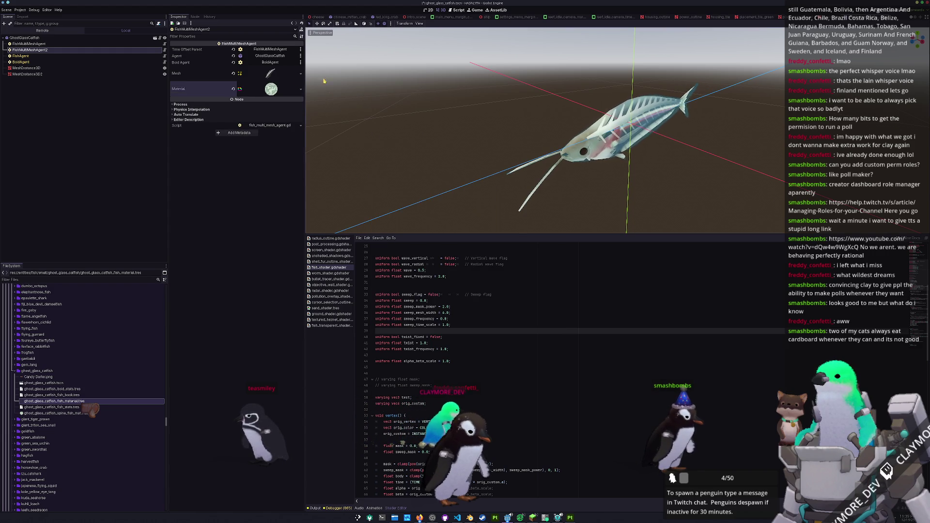
{"action": "key", "text": "ctrl+s"}
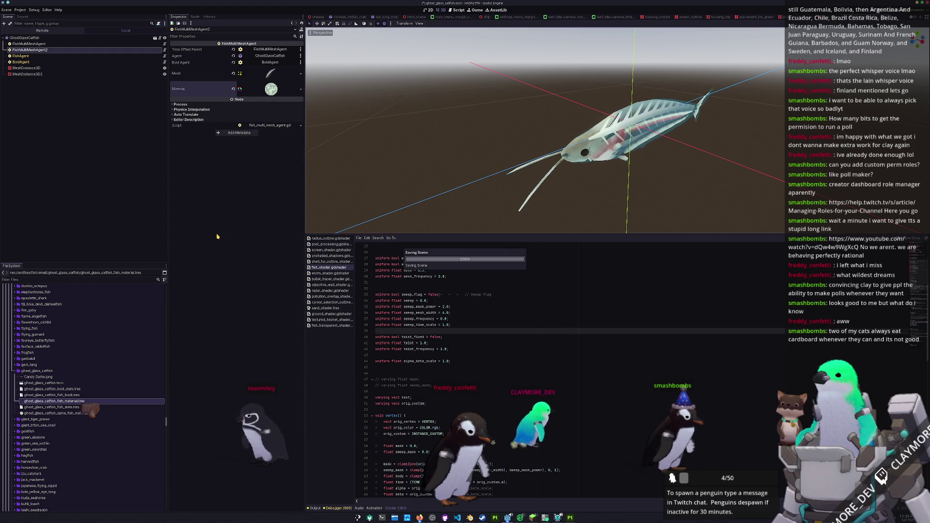
- Hide the static transparent fish body in MeshInstance3D
{"action": "left_click", "coordinate": [51, 45]}
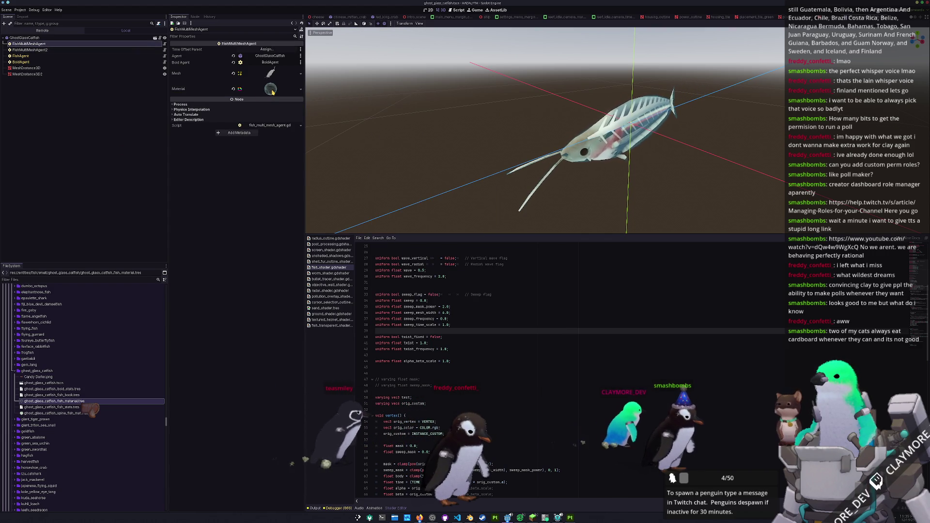
{"action": "left_click", "coordinate": [68, 50]}
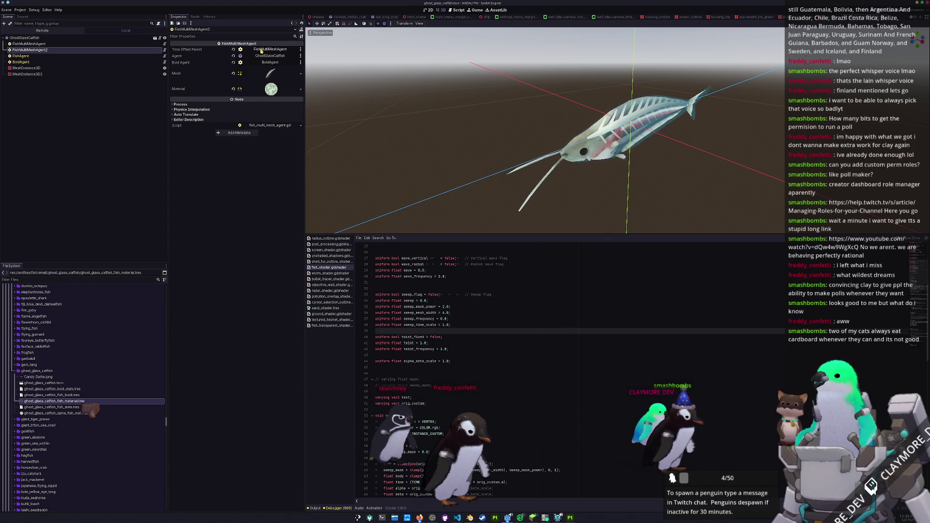
{"action": "left_click", "coordinate": [34, 69]}
{"action": "left_click", "coordinate": [164, 68]}
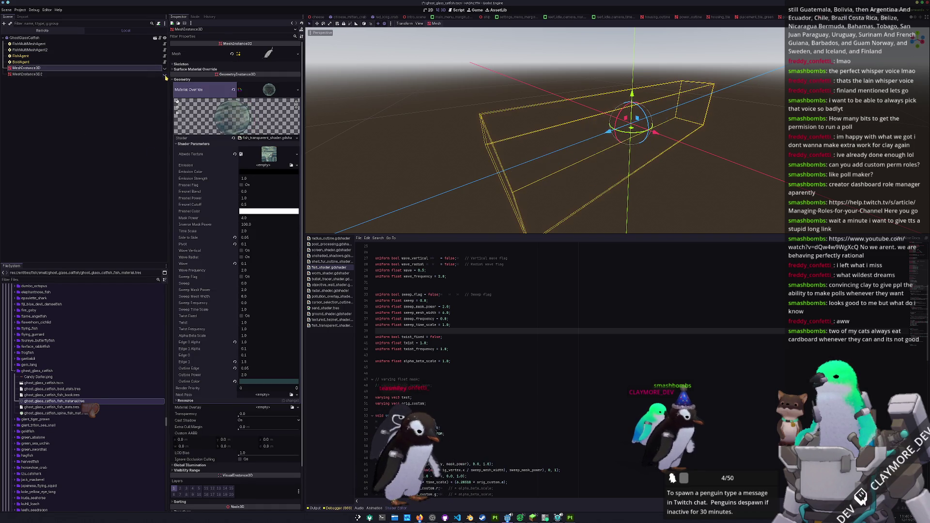
- Rename FishAgent's Fish Stats to Ghost Glass Catfish and save the scene
{"action": "left_click", "coordinate": [101, 107]}
{"action": "left_click", "coordinate": [49, 68]}
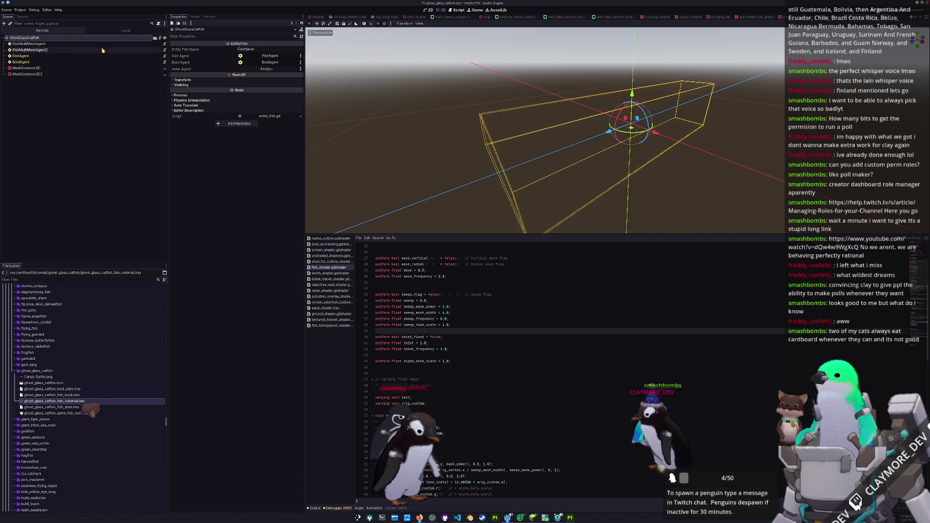
{"action": "left_click", "coordinate": [56, 44]}
{"action": "left_click", "coordinate": [58, 50]}
{"action": "left_click", "coordinate": [73, 56]}
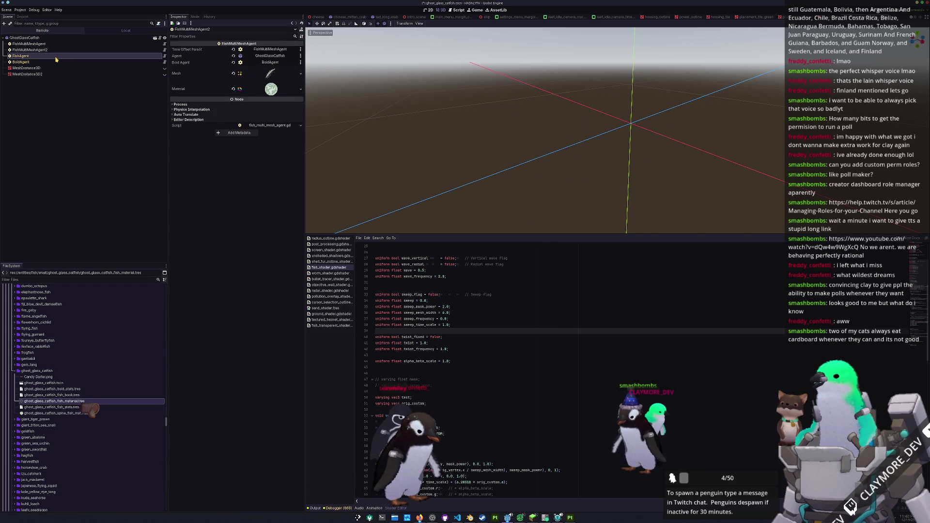
{"action": "left_click", "coordinate": [260, 51]}
{"action": "type", "text": "Ghost Glass Ca"}
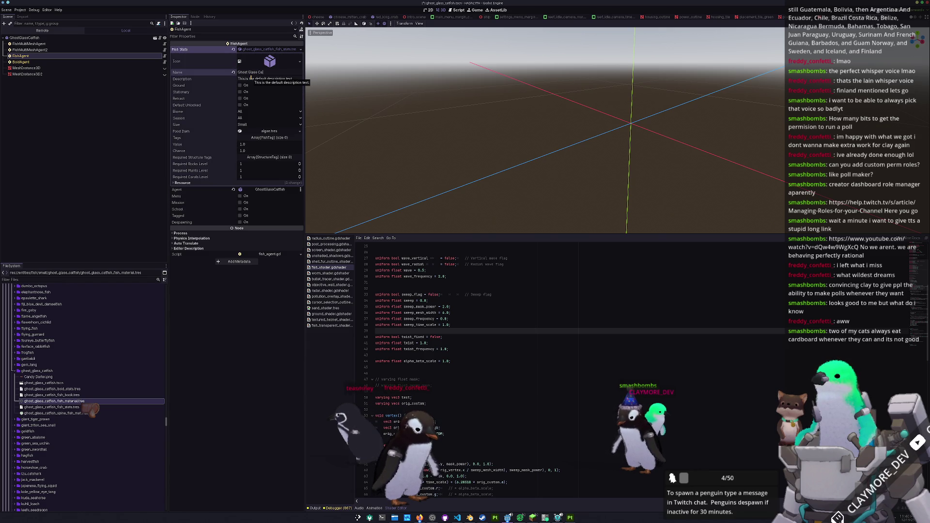
{"action": "type", "text": "tfish"}
{"action": "key", "text": "ctrl+s"}
- Check BoidAgent's boid stats and run the project with F5
{"action": "left_click", "coordinate": [76, 62]}
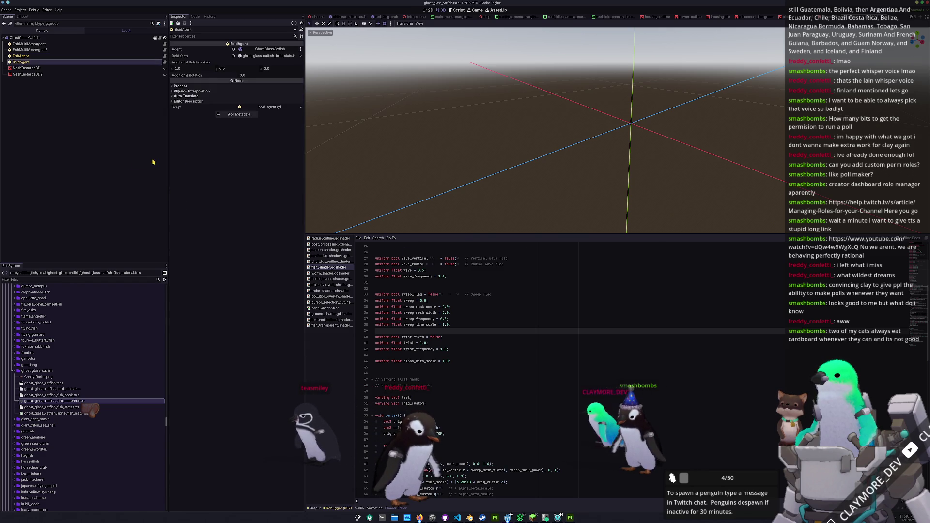
{"action": "left_click", "coordinate": [267, 55]}
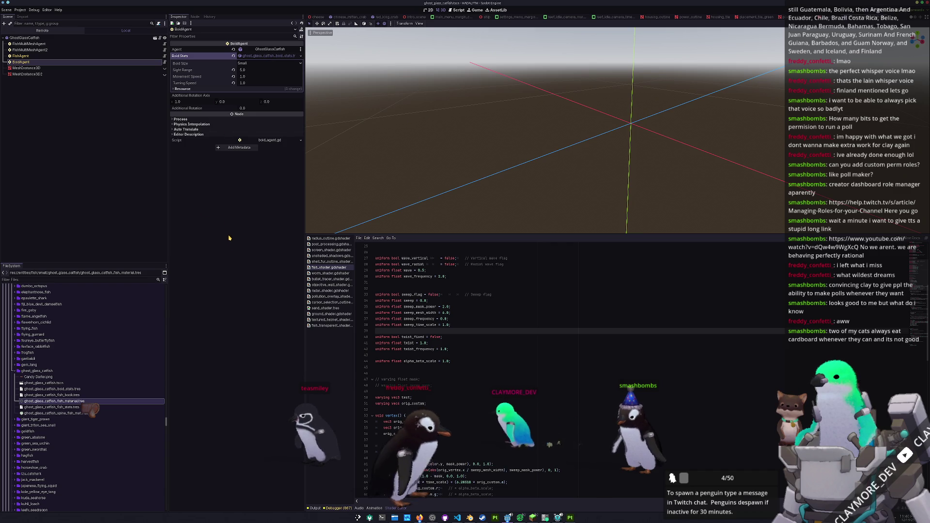
{"action": "key", "text": "F5"}
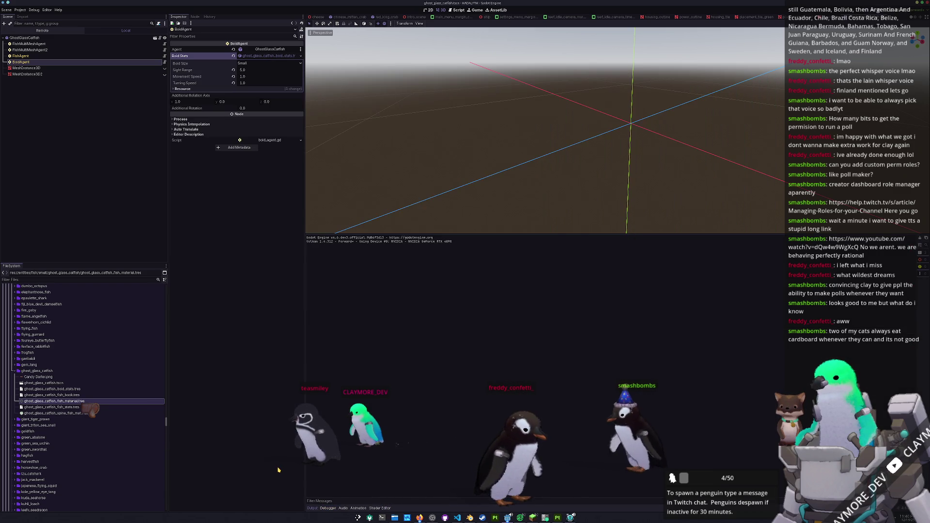
- Open batch_tasks.tscn and test-run it, then drag the catfish image into ghost_glass_catfish
{"action": "key", "text": "shift+alt+o"}
{"action": "type", "text": "batch_t"}
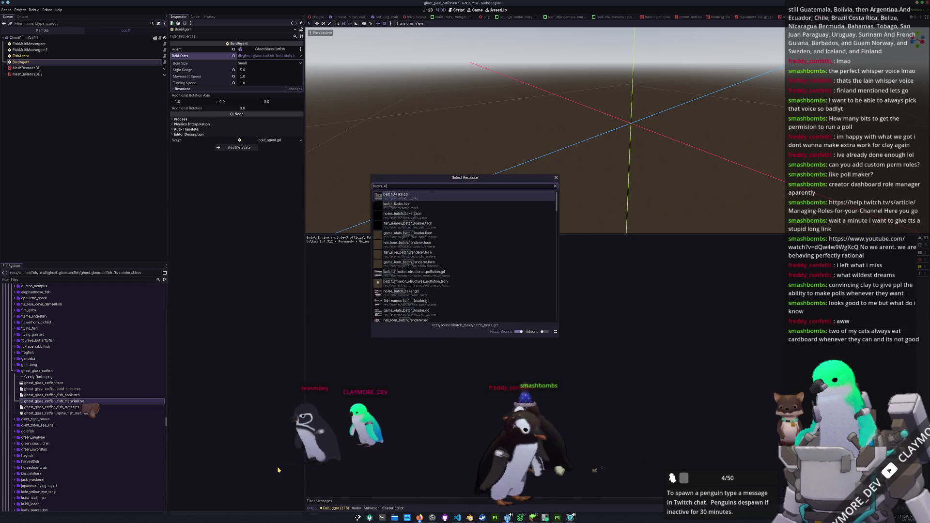
{"action": "key", "text": "Down"}
{"action": "key", "text": "Return"}
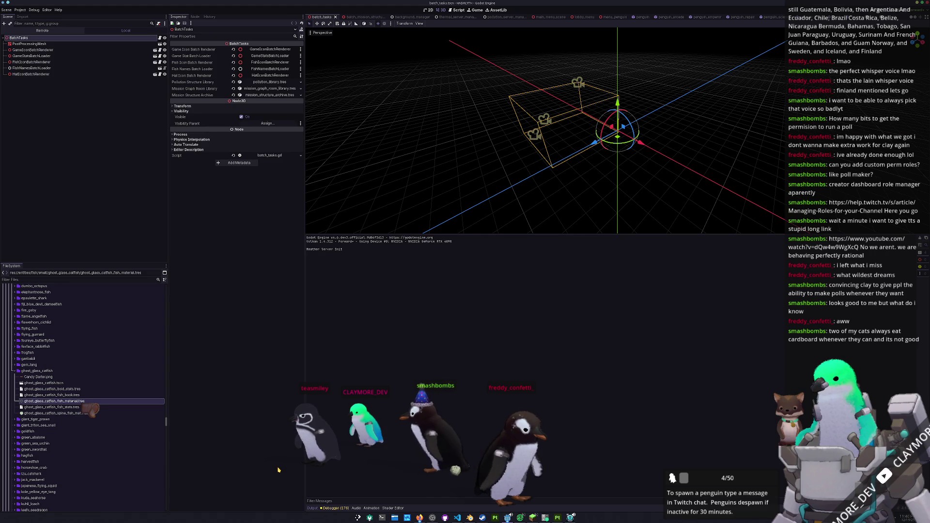
{"action": "key", "text": "F6"}
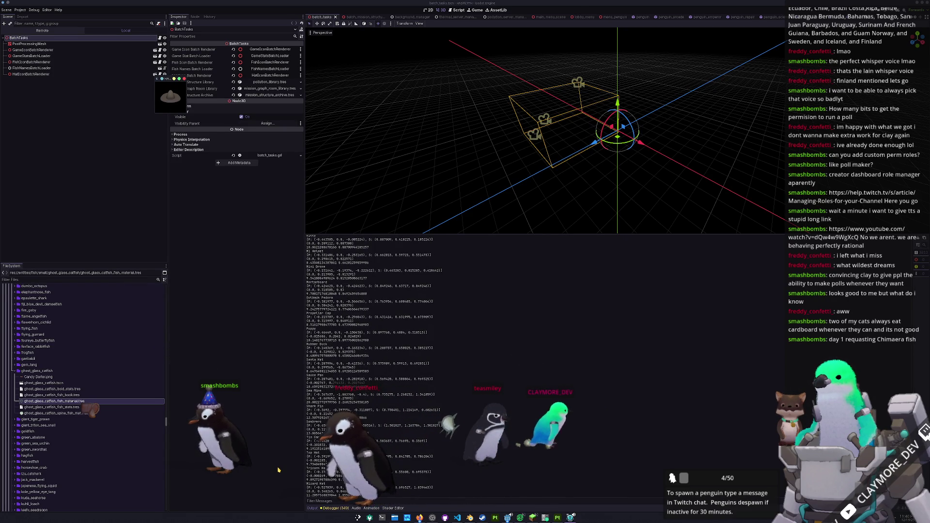
{"action": "left_click_drag", "start_coordinate": [49, 375], "coordinate": [44, 377]}
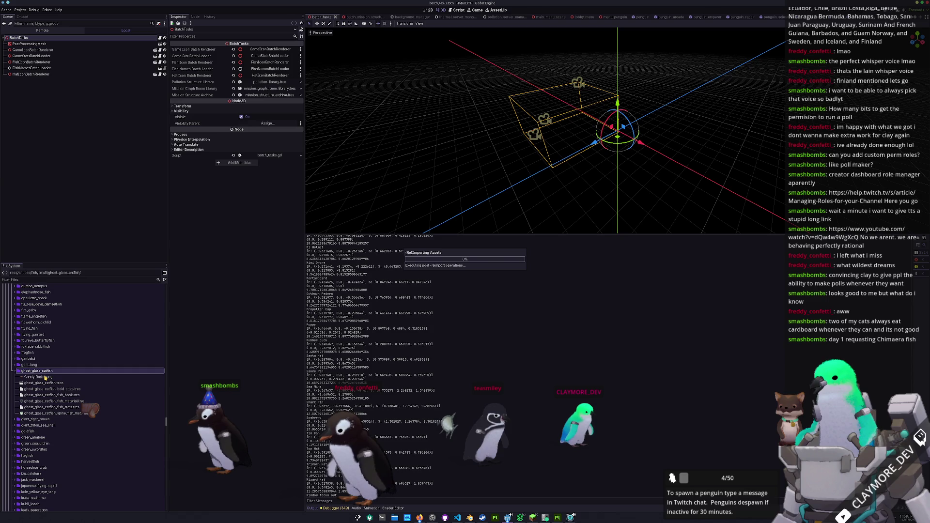
- Inspect the Candy Darter.png texture and the ghost_glass_catfish scene file in FileSystem
{"action": "left_click", "coordinate": [44, 377]}
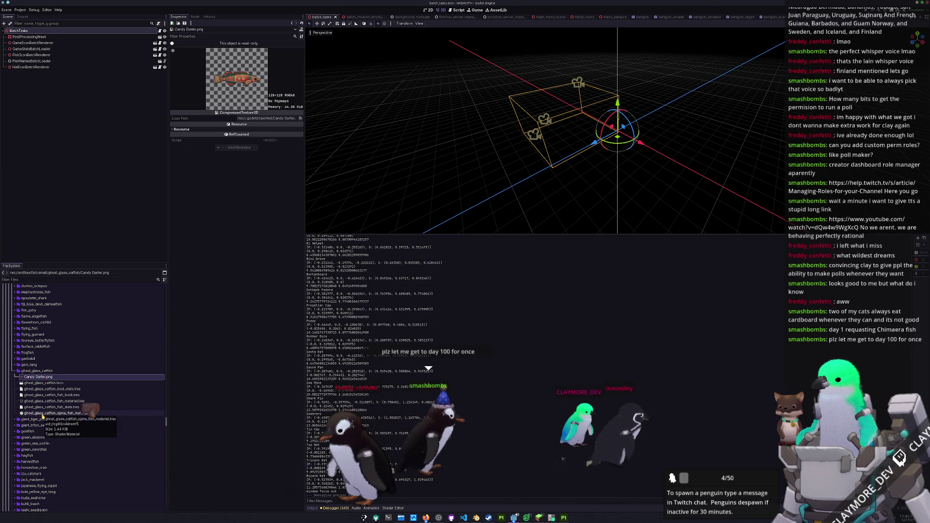
{"action": "left_click", "coordinate": [46, 383]}
{"action": "scroll", "coordinate": [54, 393], "scroll_direction": "down", "scroll_amount": 20}
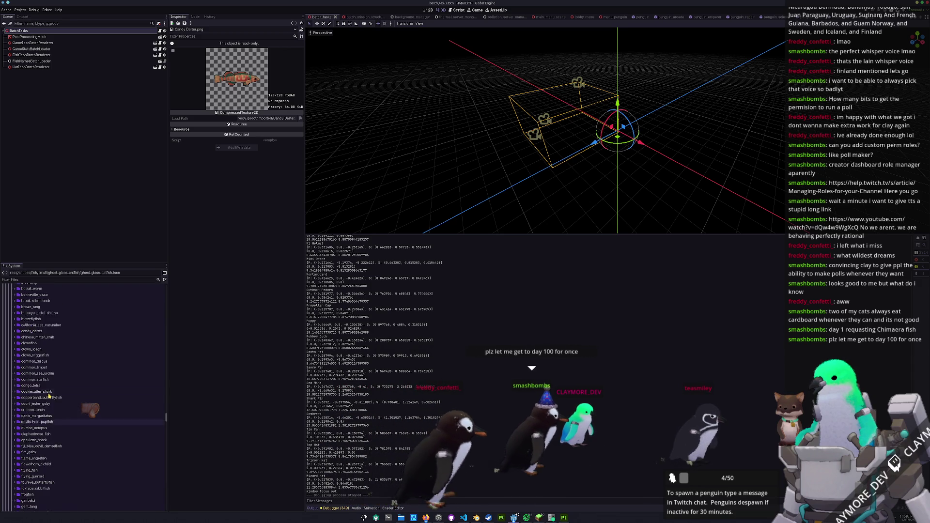
- Scroll the FileSystem tree up to the res://data/fish_library folder
{"action": "scroll", "coordinate": [68, 397], "scroll_direction": "up", "scroll_amount": 8}
{"action": "scroll", "coordinate": [73, 402], "scroll_direction": "up", "scroll_amount": 10}
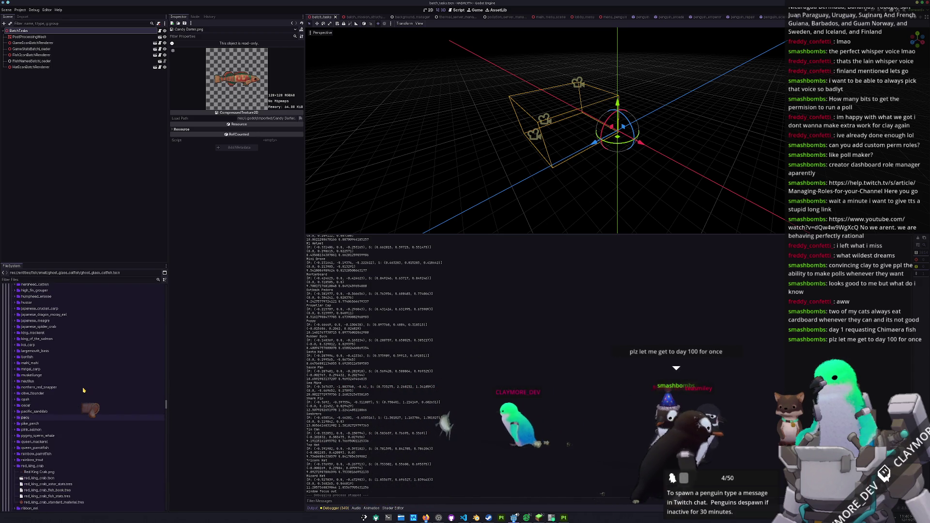
{"action": "scroll", "coordinate": [63, 419], "scroll_direction": "up", "scroll_amount": 15}
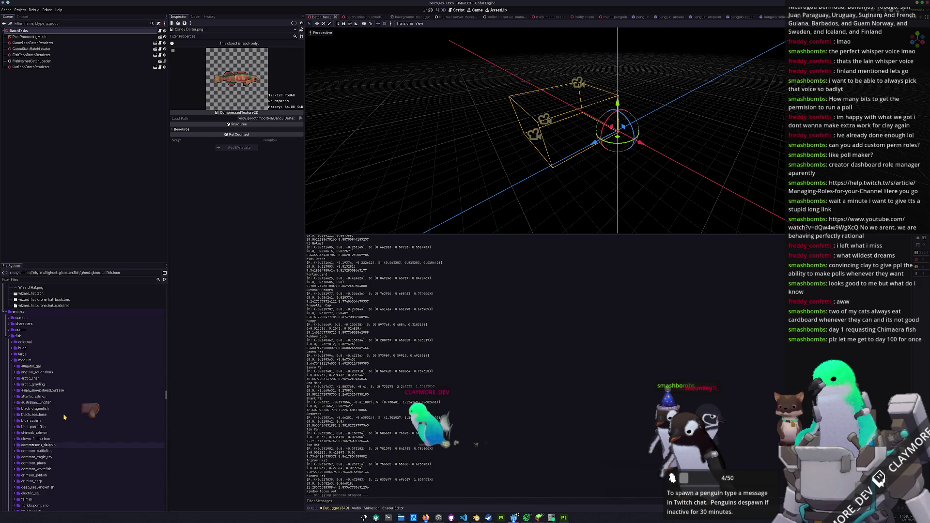
{"action": "scroll", "coordinate": [63, 428], "scroll_direction": "up", "scroll_amount": 10}
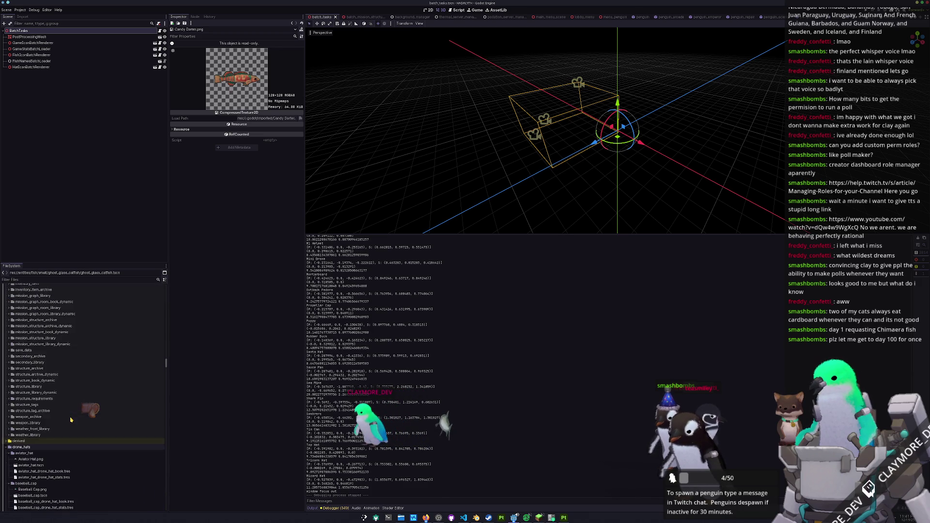
{"action": "scroll", "coordinate": [69, 417], "scroll_direction": "up", "scroll_amount": 3}
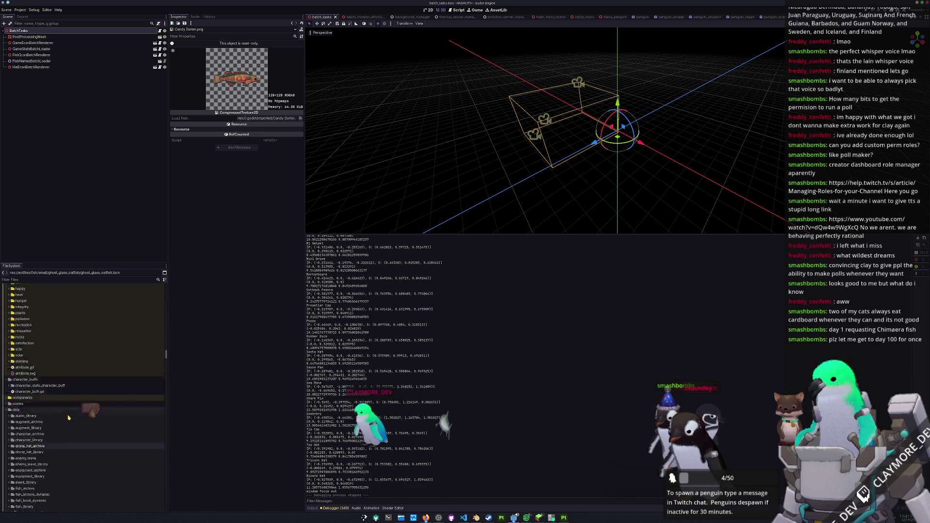
{"action": "scroll", "coordinate": [68, 420], "scroll_direction": "up", "scroll_amount": 5}
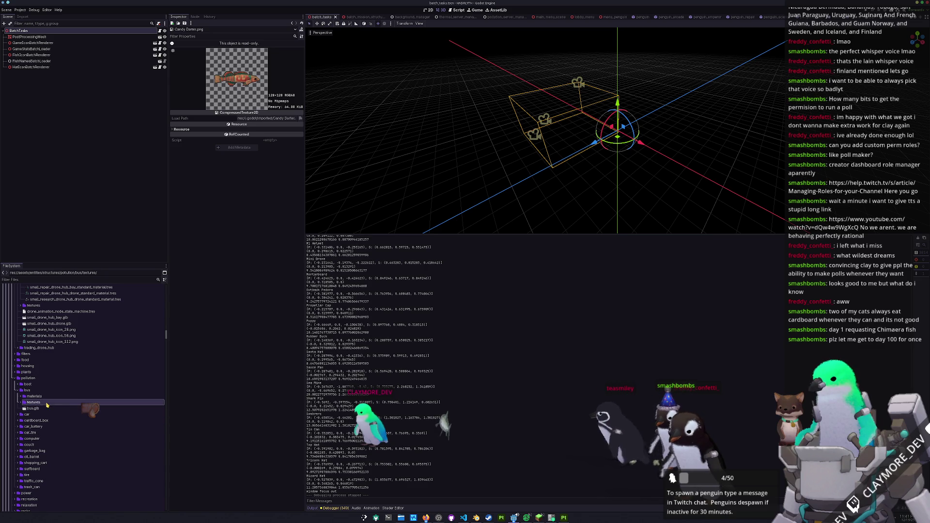
{"action": "scroll", "coordinate": [45, 390], "scroll_direction": "up", "scroll_amount": 10}
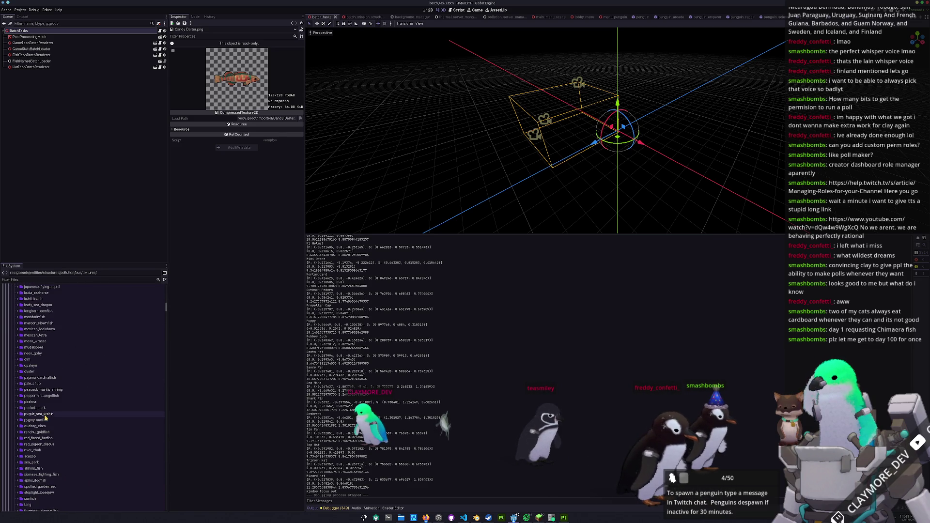
{"action": "scroll", "coordinate": [46, 412], "scroll_direction": "up", "scroll_amount": 8}
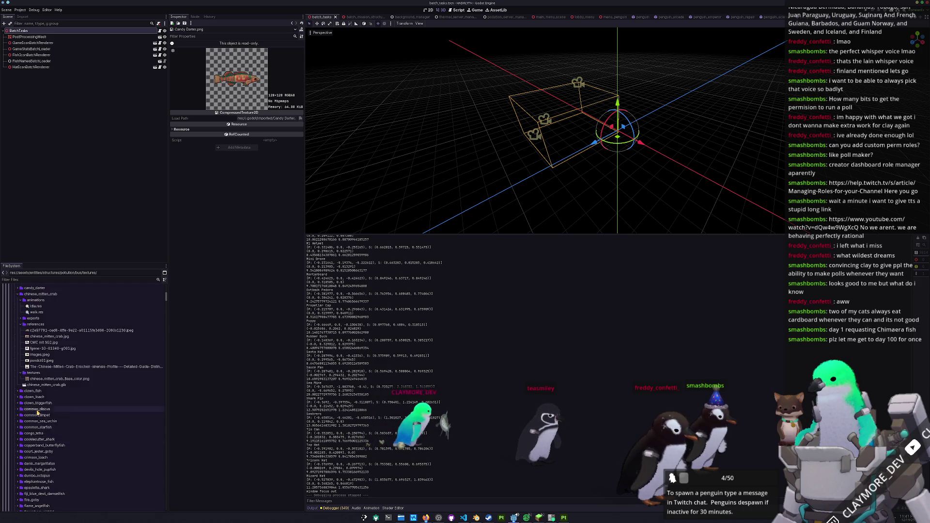
{"action": "scroll", "coordinate": [38, 399], "scroll_direction": "down", "scroll_amount": 15}
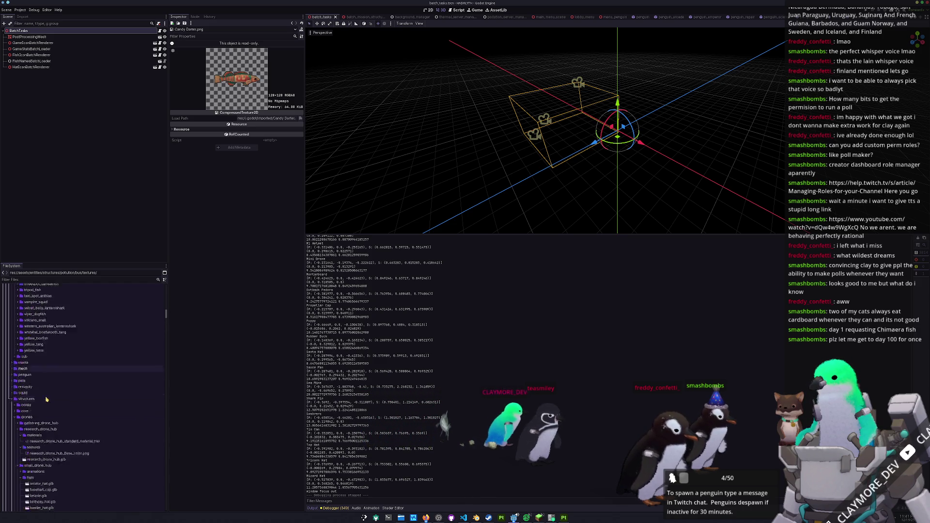
{"action": "scroll", "coordinate": [50, 398], "scroll_direction": "up", "scroll_amount": 15}
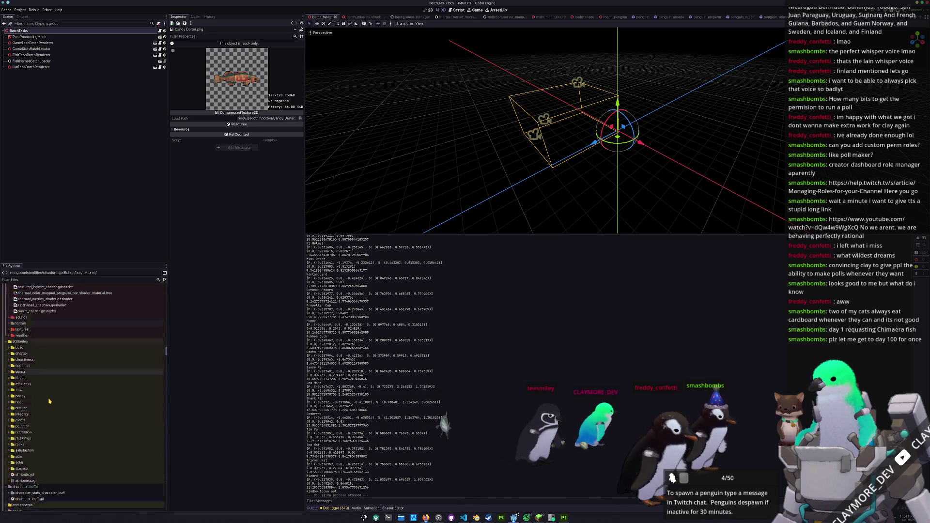
{"action": "scroll", "coordinate": [49, 400], "scroll_direction": "down", "scroll_amount": 5}
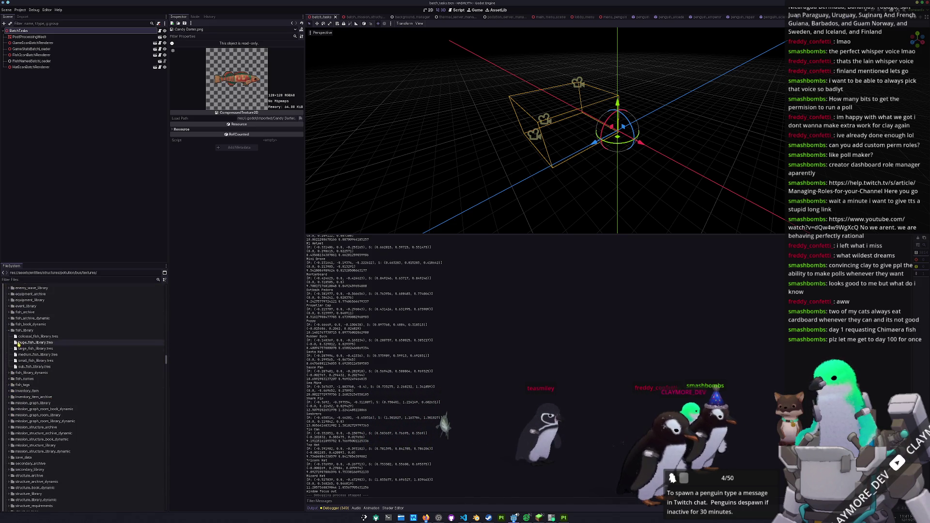
- Append ghost_glass_catfish_fish_book as a new entry in small_fish_library.tres Fish Books
{"action": "left_click", "coordinate": [42, 361]}
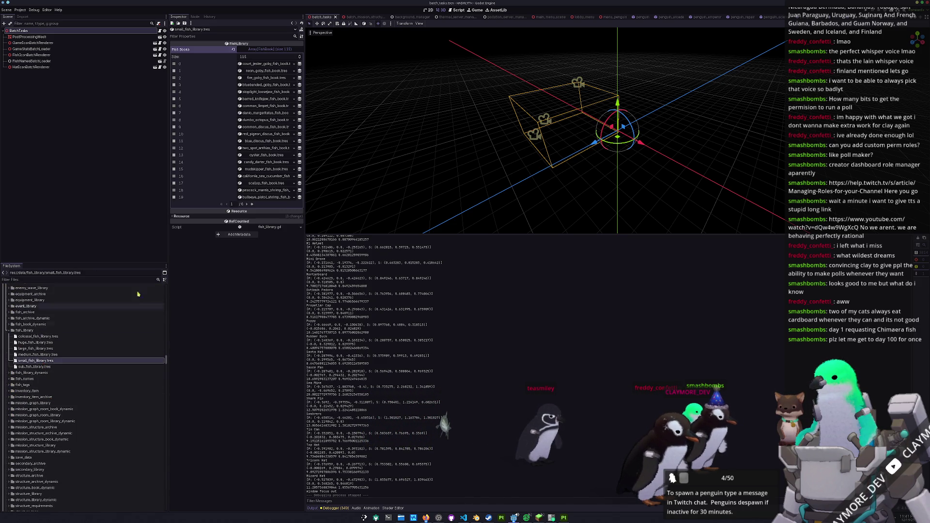
{"action": "left_click", "coordinate": [252, 205]}
{"action": "left_click", "coordinate": [232, 169]}
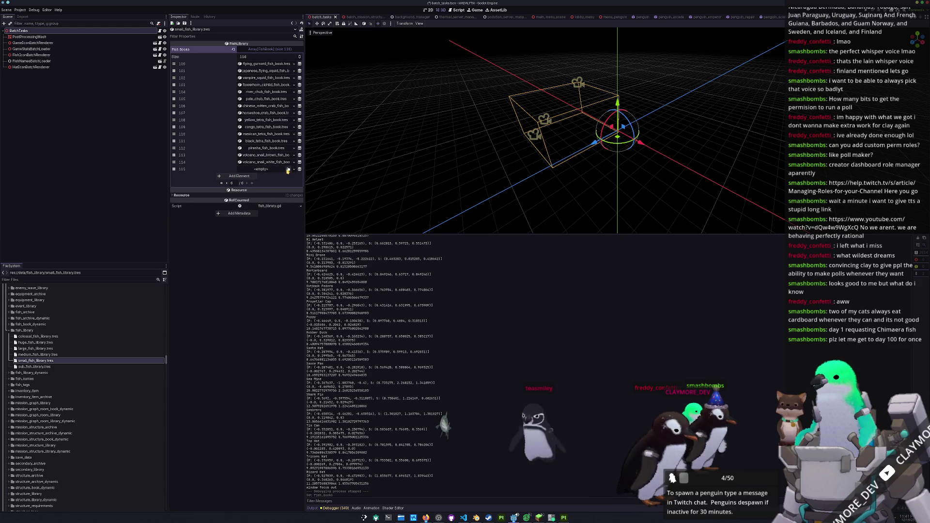
{"action": "left_click", "coordinate": [288, 170]}
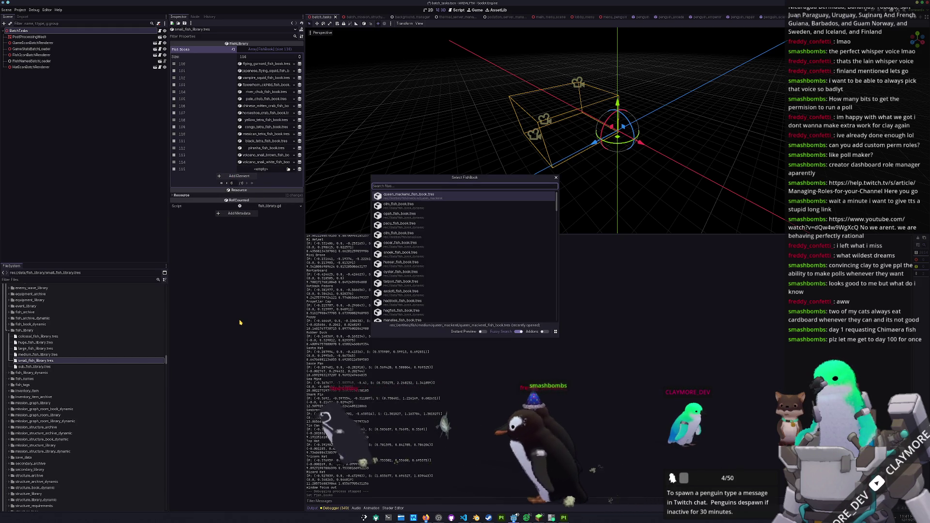
{"action": "type", "text": "ghost"}
{"action": "key", "text": "Return"}
- Save and launch the game with F6 to test the new fish
{"action": "key", "text": "ctrl+s"}
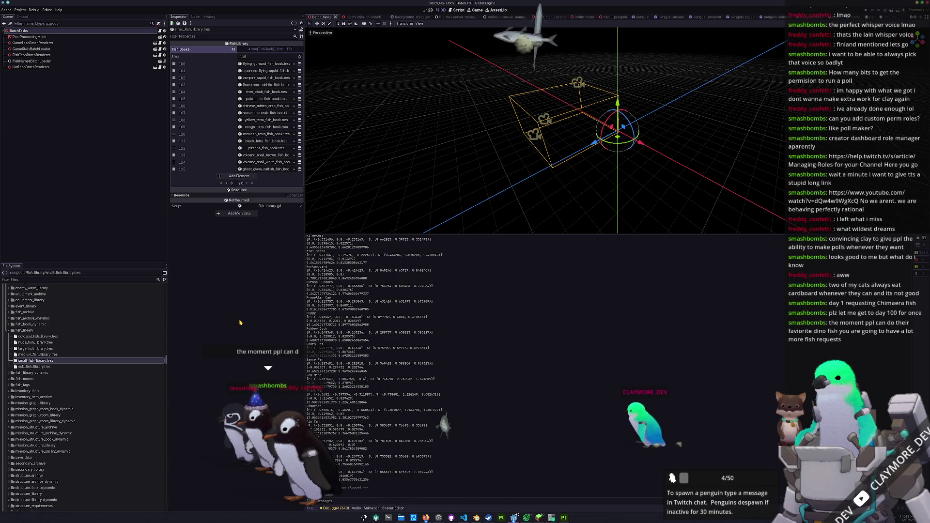
{"action": "key", "text": "F6"}
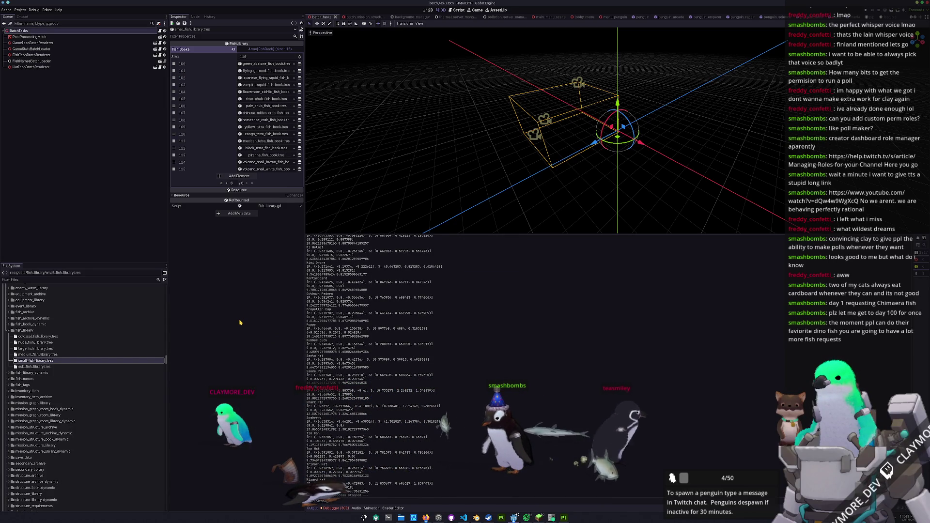
{"action": "key", "text": "F6"}
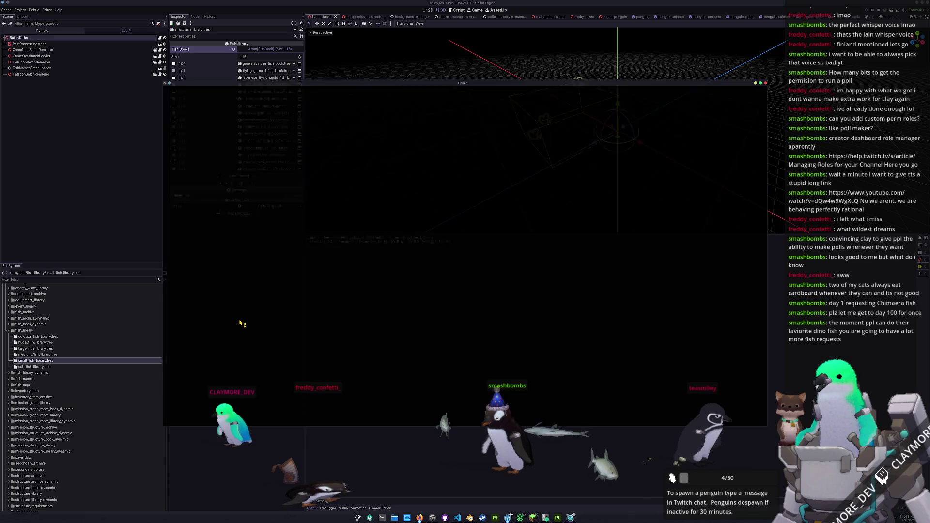
- Locate the leftover Candy Darter image and preview the Ghost Glass Catfish texture
{"action": "scroll", "coordinate": [96, 371], "scroll_direction": "down", "scroll_amount": 20}
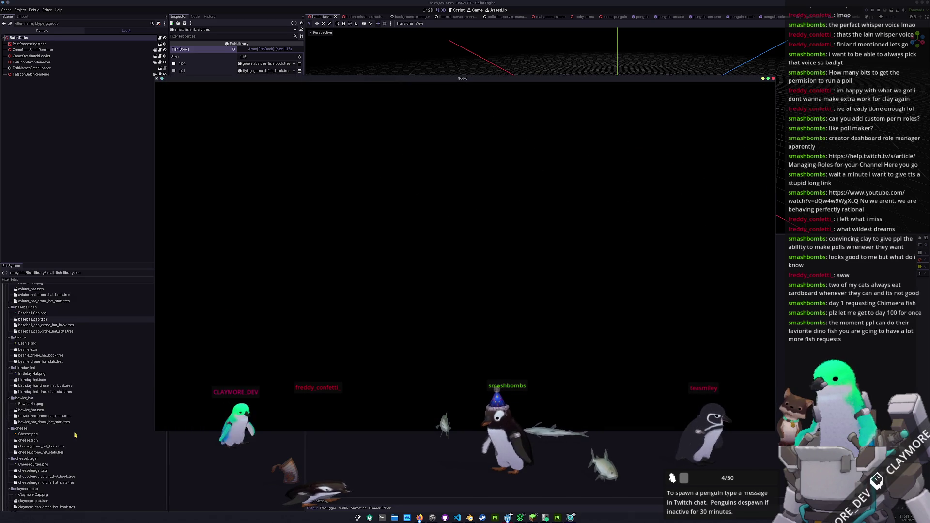
{"action": "scroll", "coordinate": [77, 422], "scroll_direction": "up", "scroll_amount": 15}
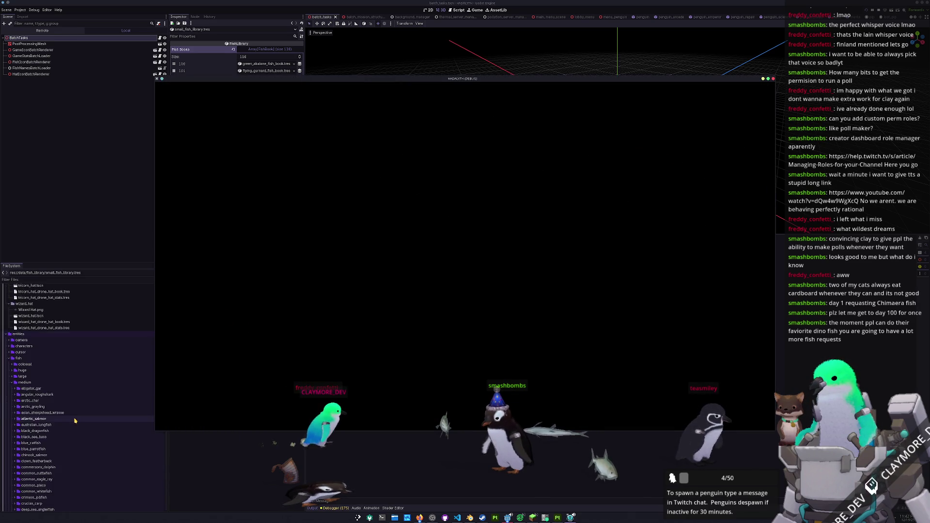
{"action": "scroll", "coordinate": [75, 424], "scroll_direction": "up", "scroll_amount": 8}
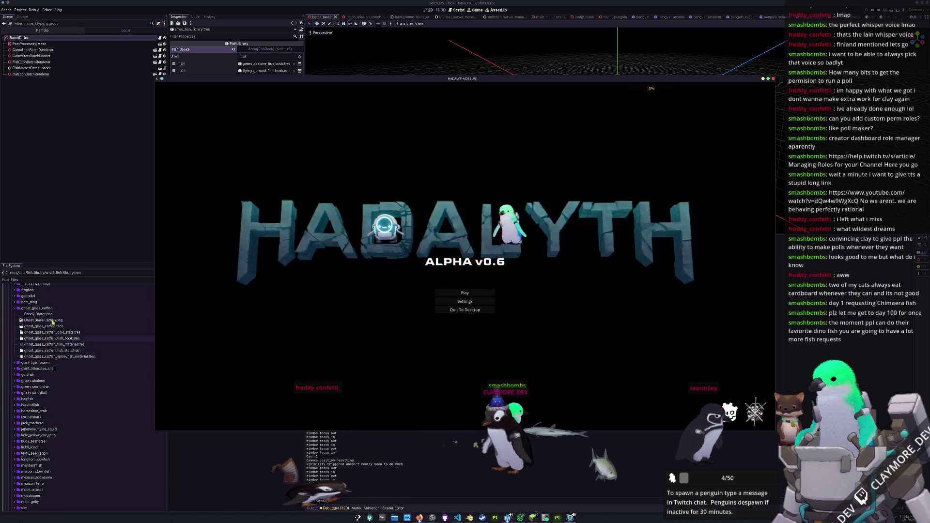
{"action": "left_click", "coordinate": [50, 314]}
{"action": "double_click", "coordinate": [48, 320]}
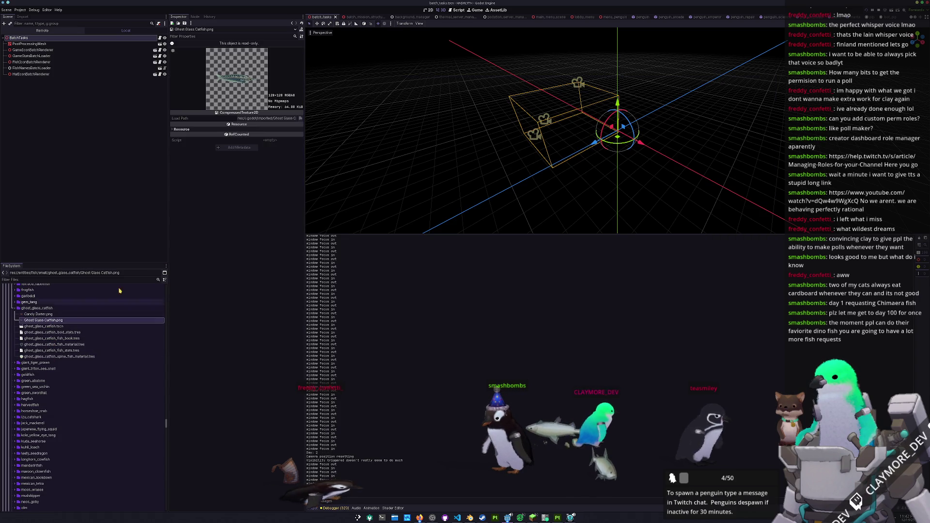
- Delete Candy Darter.png, save the scene, and open the game's save slot selection
{"action": "left_click", "coordinate": [43, 314]}
{"action": "key", "text": "Delete"}
{"action": "key", "text": "Return"}
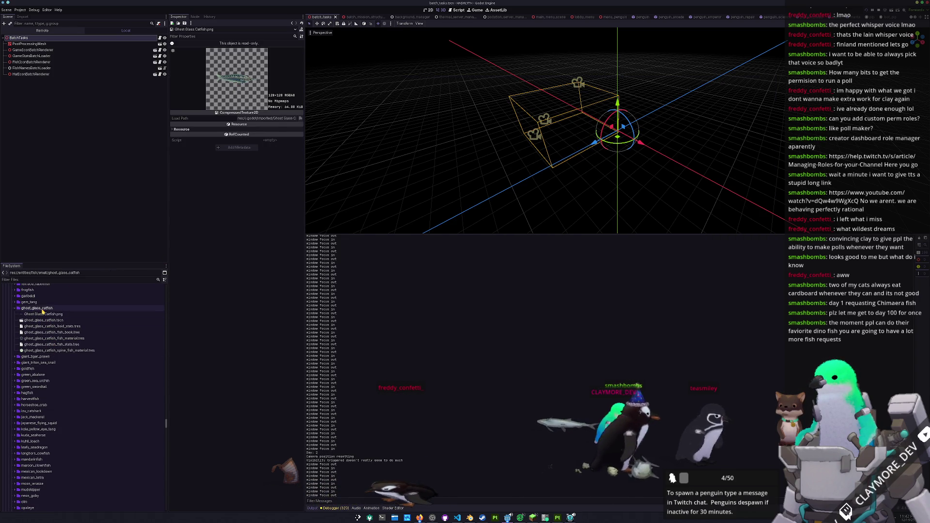
{"action": "key", "text": "ctrl+s"}
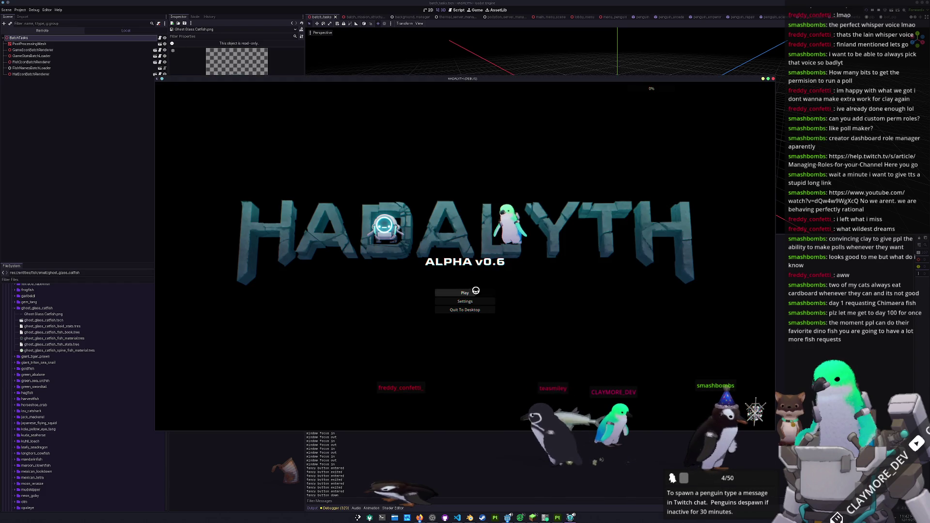
{"action": "left_click", "coordinate": [476, 290]}
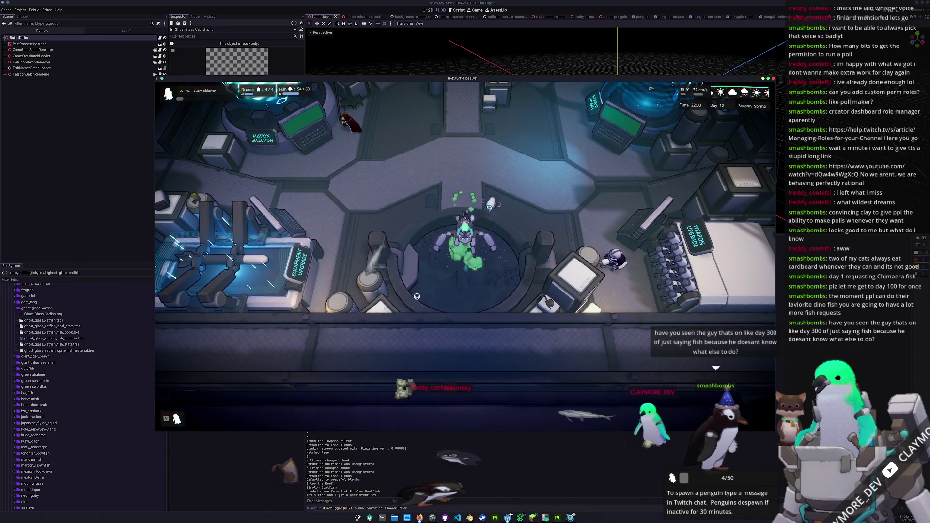
- In the game, spawn 100 Ghost Glass Catfish from the developer console, then move the window aside
{"action": "key", "text": "b"}
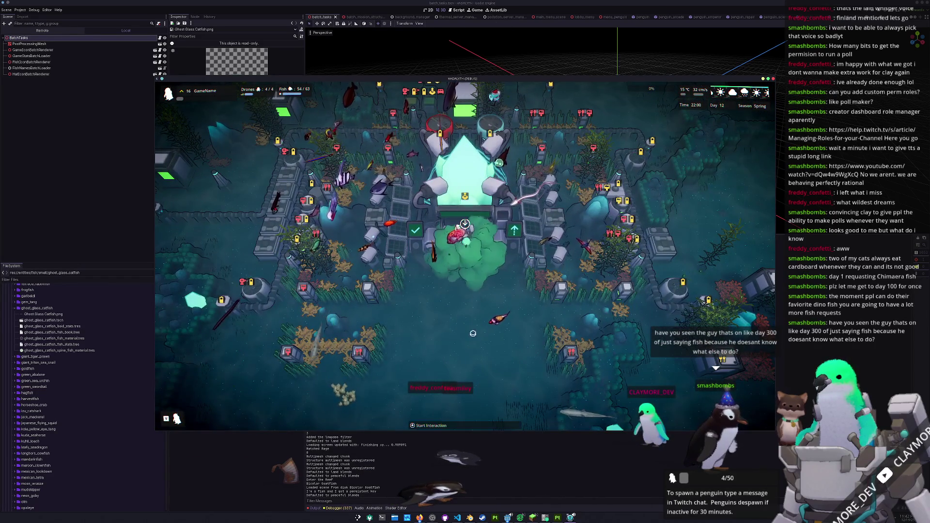
{"action": "key", "text": "grave"}
{"action": "type", "text": "fish "}
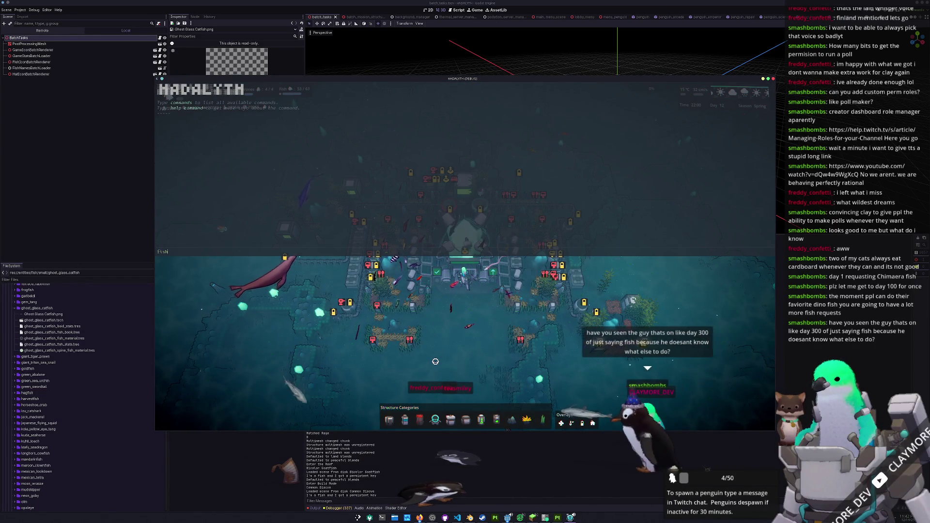
{"action": "type", "text": "\"Ghost"}
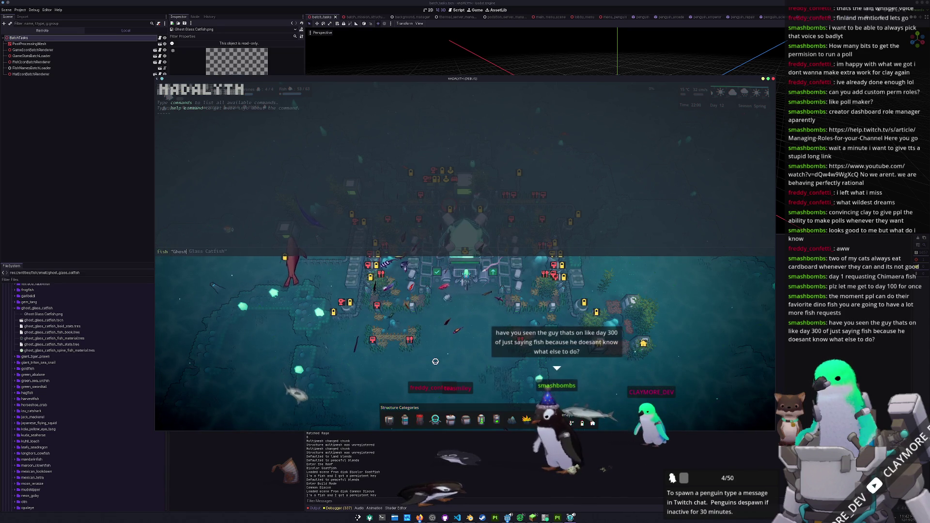
{"action": "key", "text": "Return"}
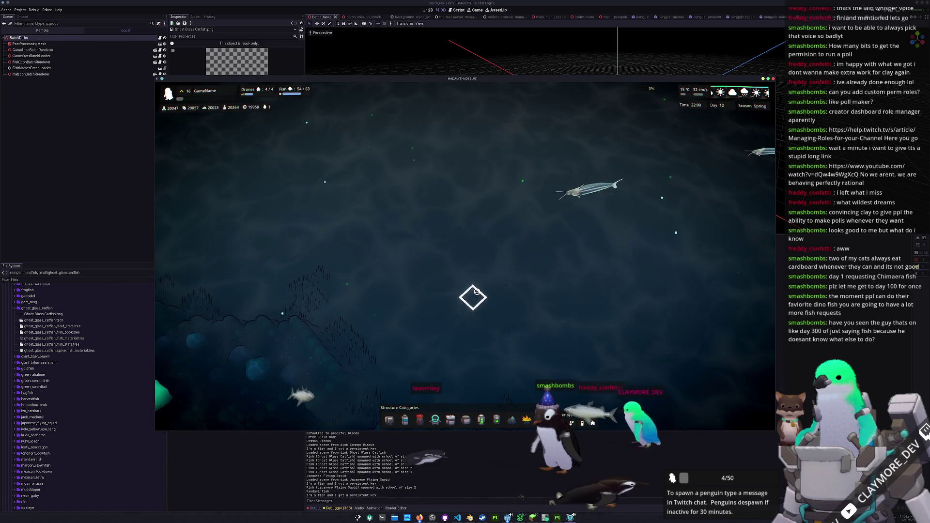
{"action": "left_click_drag", "start_coordinate": [456, 79], "coordinate": [625, 102]}
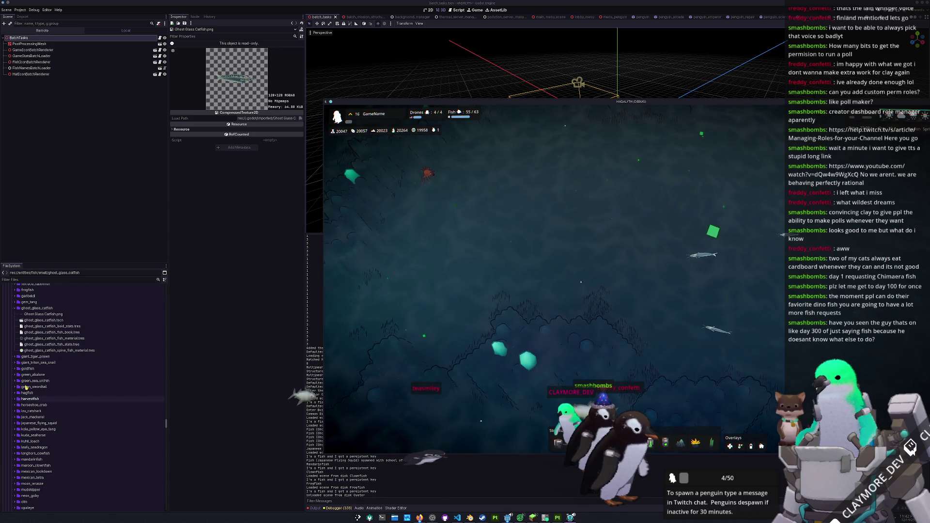
- Set the catfish boid stats Movement Speed to 0.75 and watch the fish in game
{"action": "left_click", "coordinate": [49, 326]}
{"action": "type", "text": "0.75"}
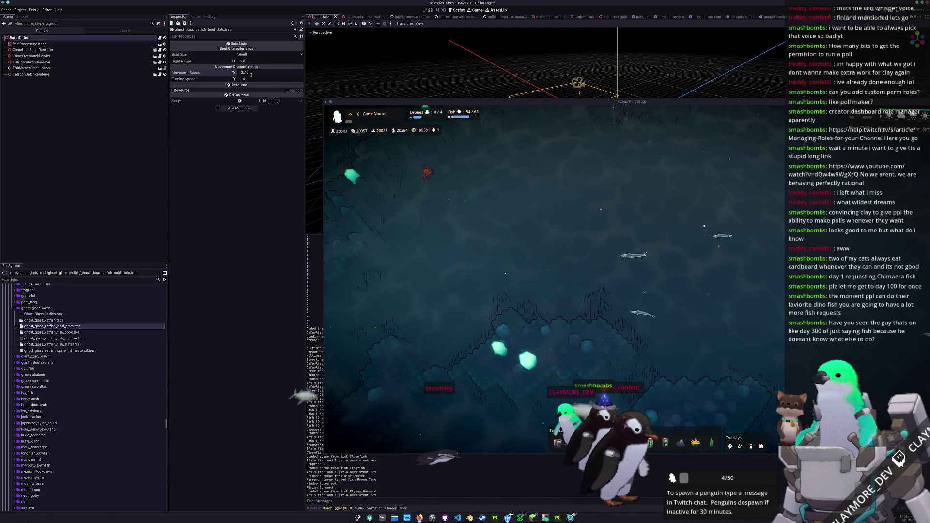
{"action": "key", "text": "Return"}
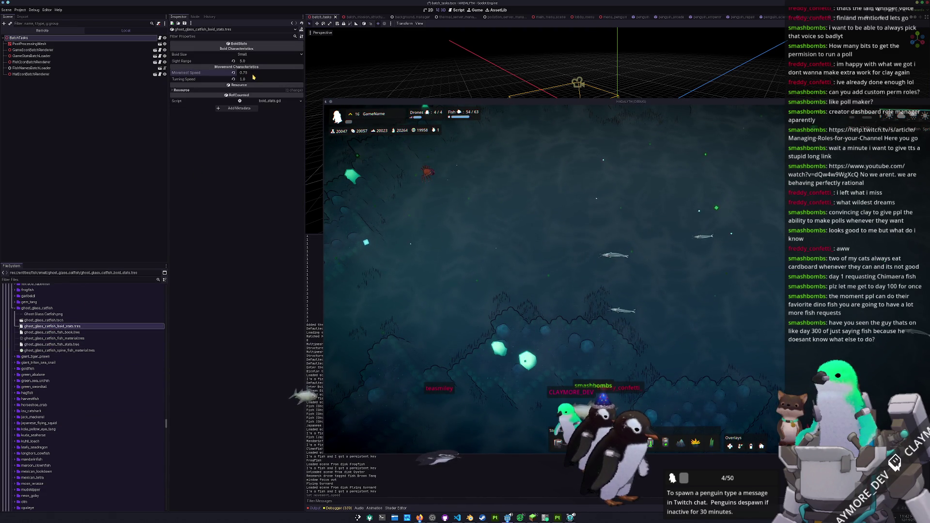
{"action": "left_click", "coordinate": [439, 179]}
{"action": "left_click", "coordinate": [504, 228]}
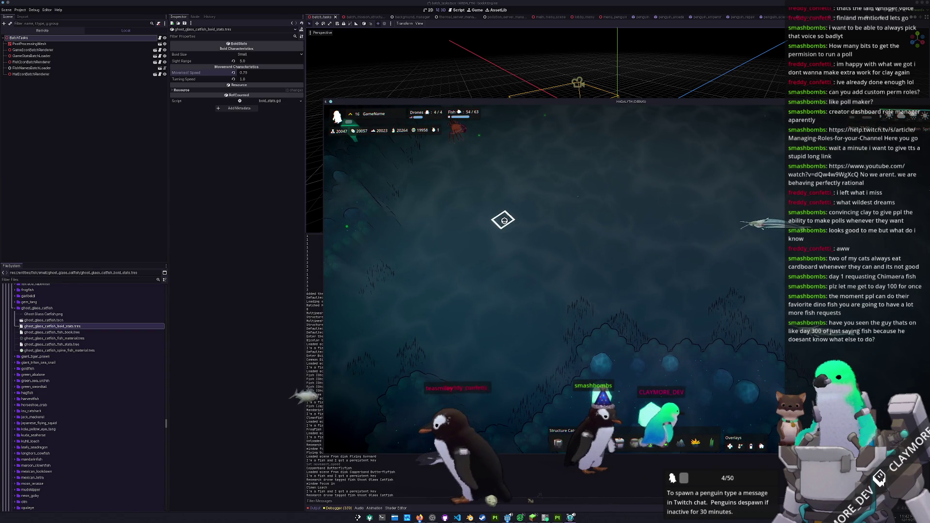
- Lower the catfish material's Edge 0 Alpha to 0.5 and check the result in game
{"action": "left_click", "coordinate": [56, 338]}
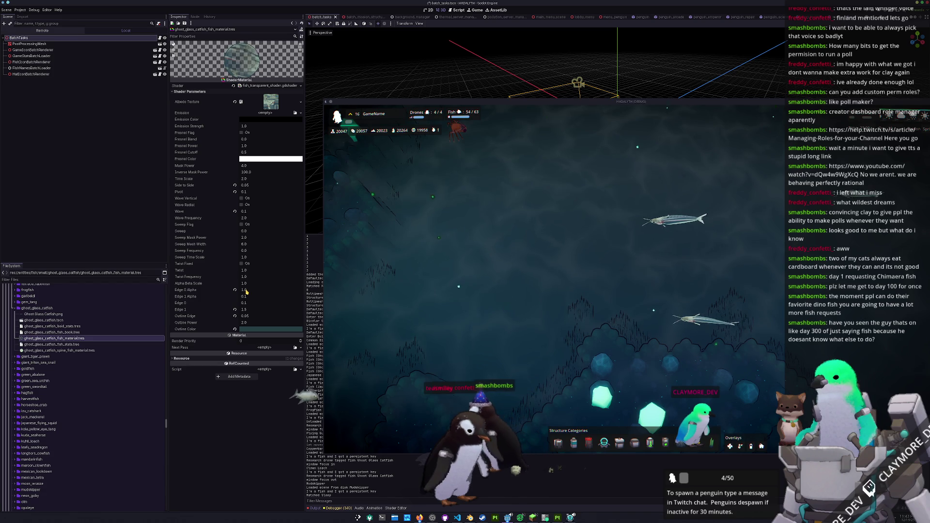
{"action": "left_click_drag", "start_coordinate": [246, 290], "coordinate": [228, 290]}
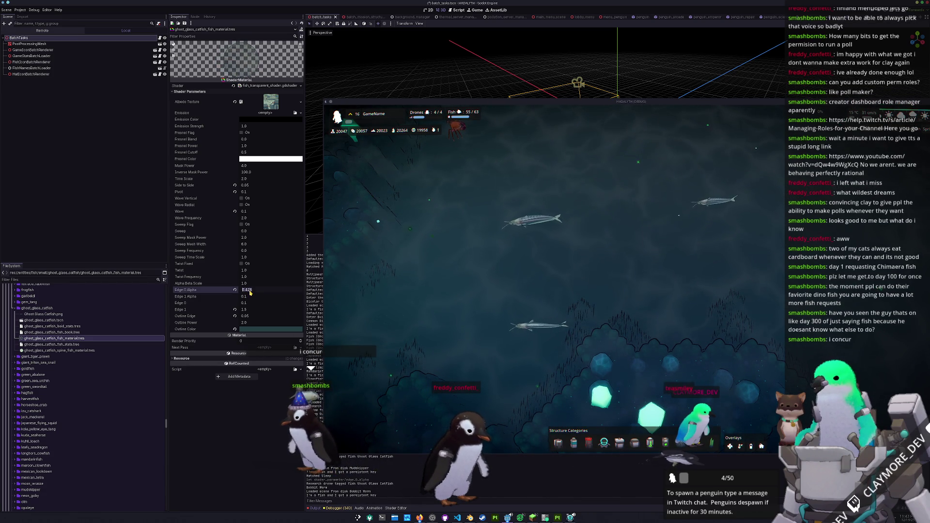
{"action": "key", "text": "Return"}
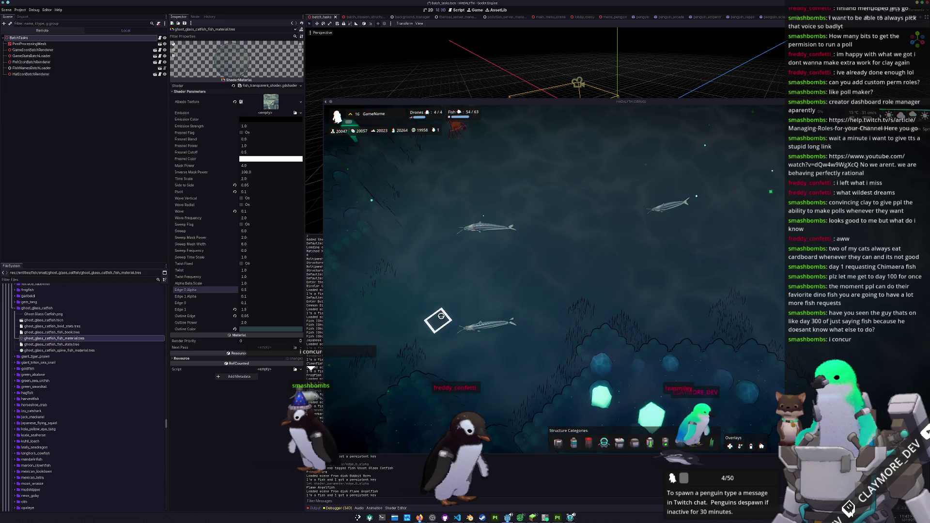
{"action": "left_click", "coordinate": [441, 315]}
{"action": "key", "text": "w"}
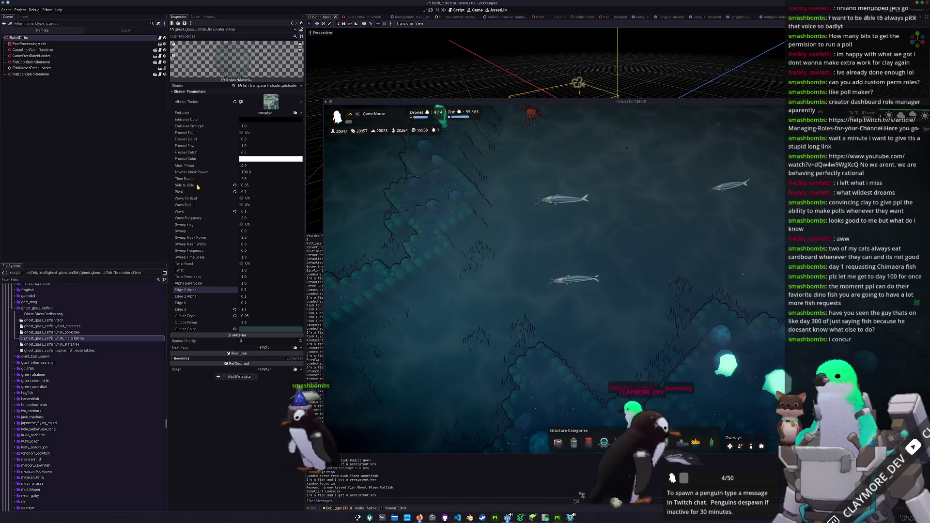
{"action": "left_click", "coordinate": [221, 188]}
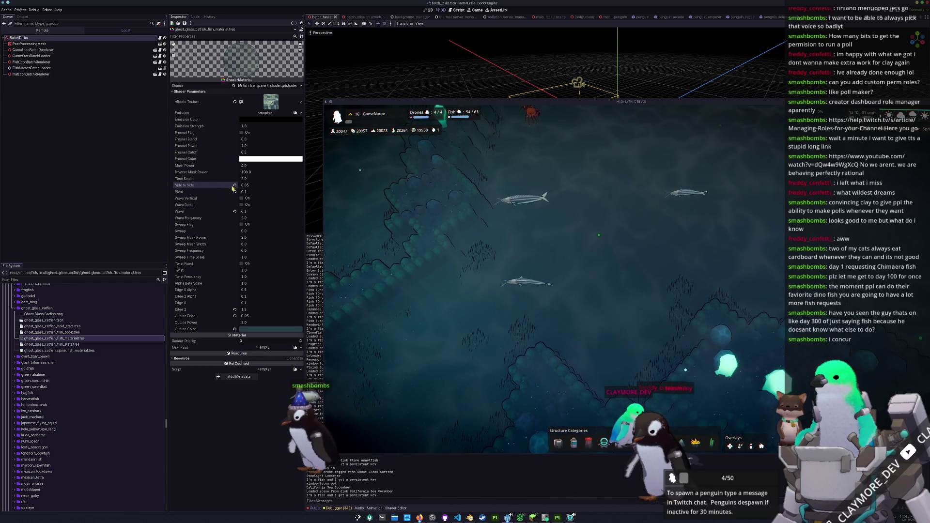
{"action": "left_click", "coordinate": [422, 230]}
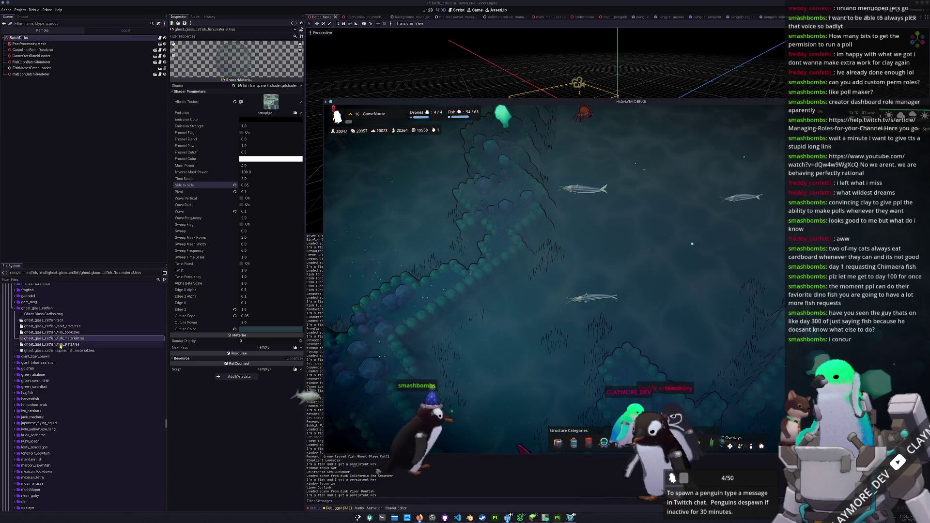
{"action": "left_click", "coordinate": [66, 328]}
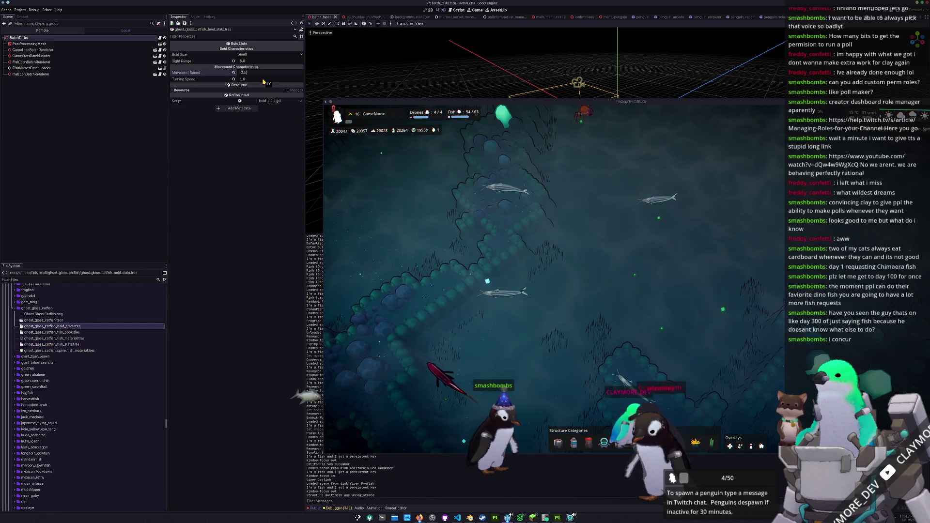
- Commit Movement Speed 0.5 and pan the game camera around to watch the slower catfish
{"action": "left_click", "coordinate": [405, 247]}
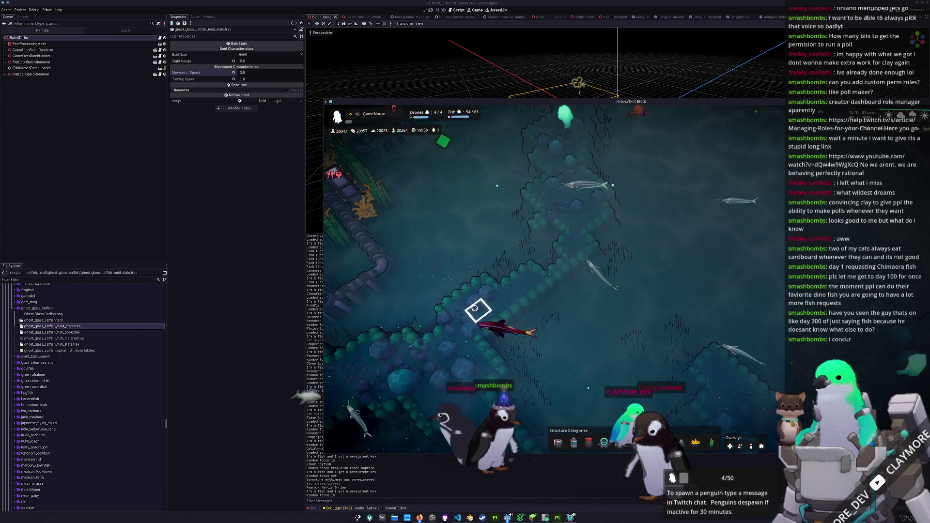
{"action": "key", "text": "w"}
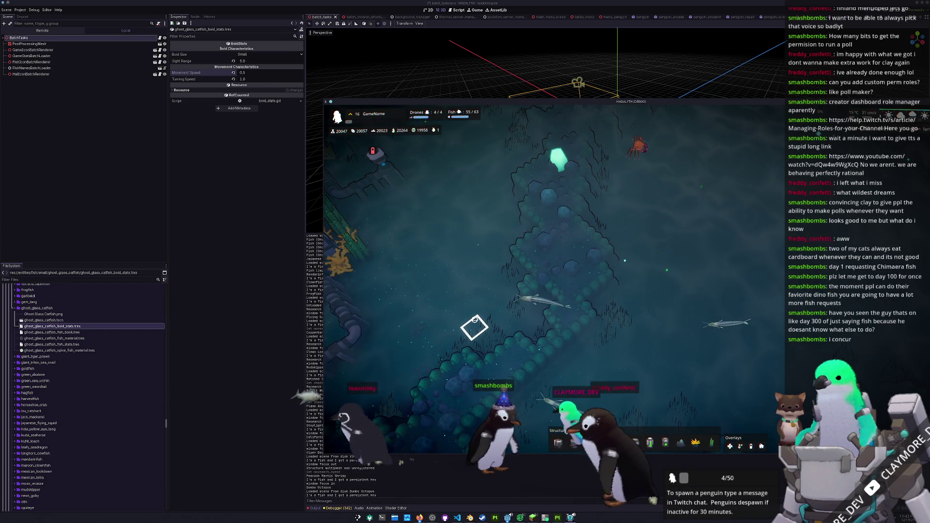
{"action": "key", "text": "a"}
{"action": "key", "text": "s"}
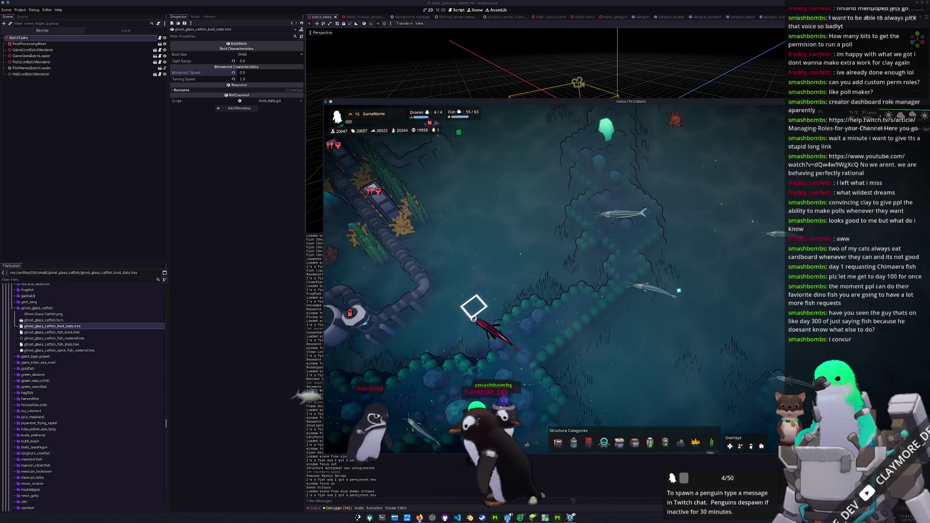
{"action": "key", "text": "a"}
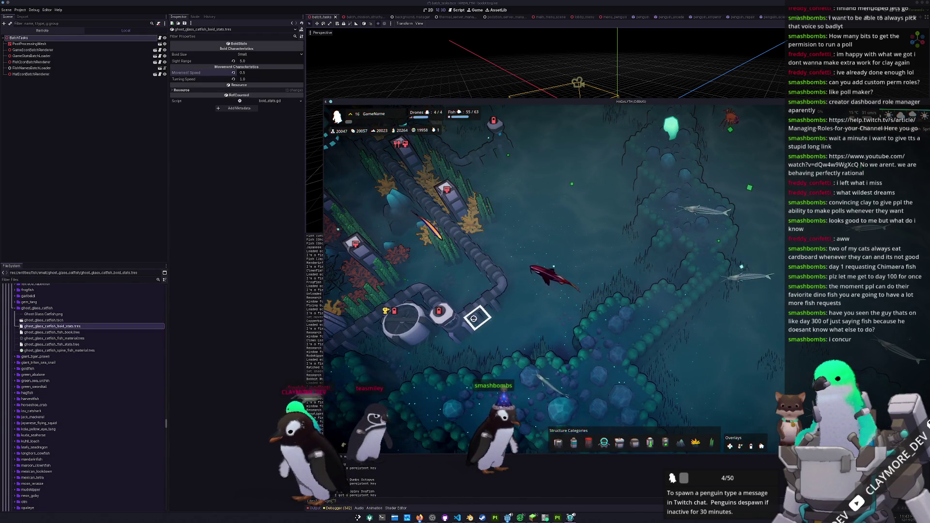
{"action": "key", "text": "d"}
{"action": "key", "text": "w"}
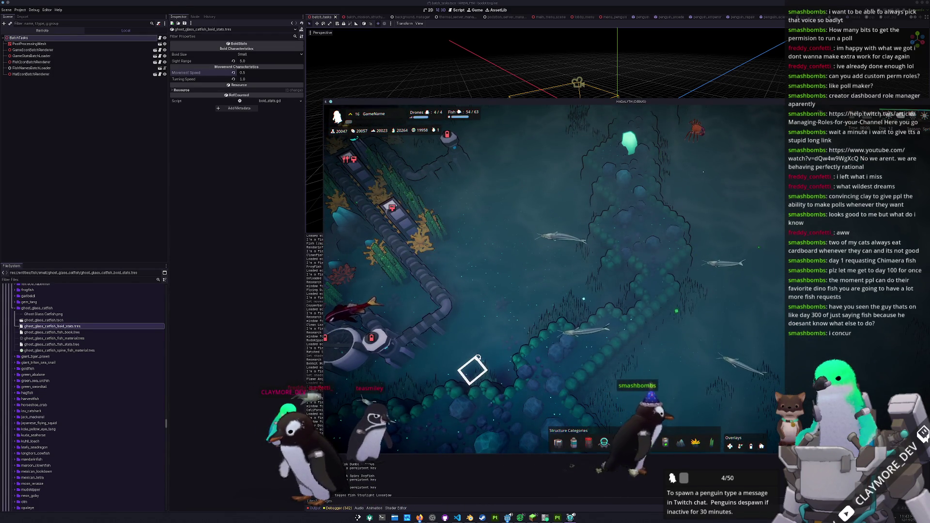
{"action": "key", "text": "s"}
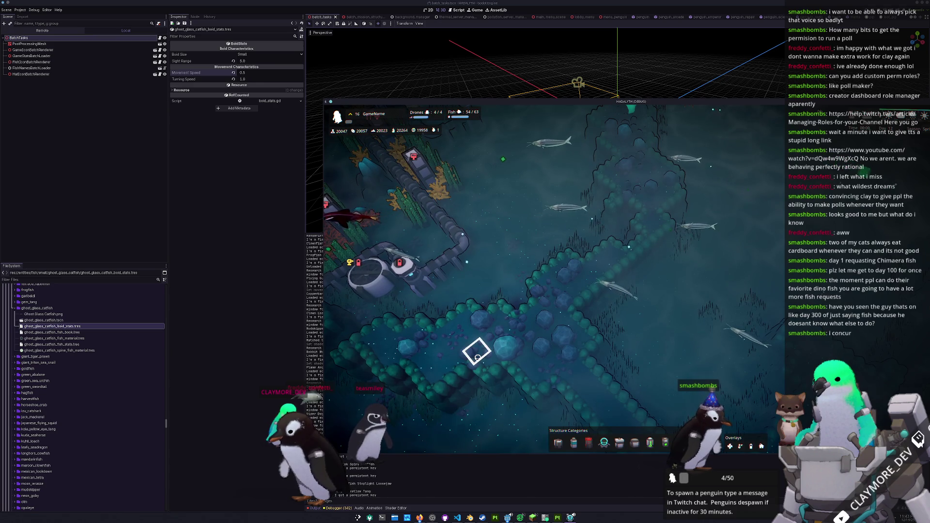
{"action": "key", "text": "s"}
{"action": "key", "text": "d"}
{"action": "key", "text": "s"}
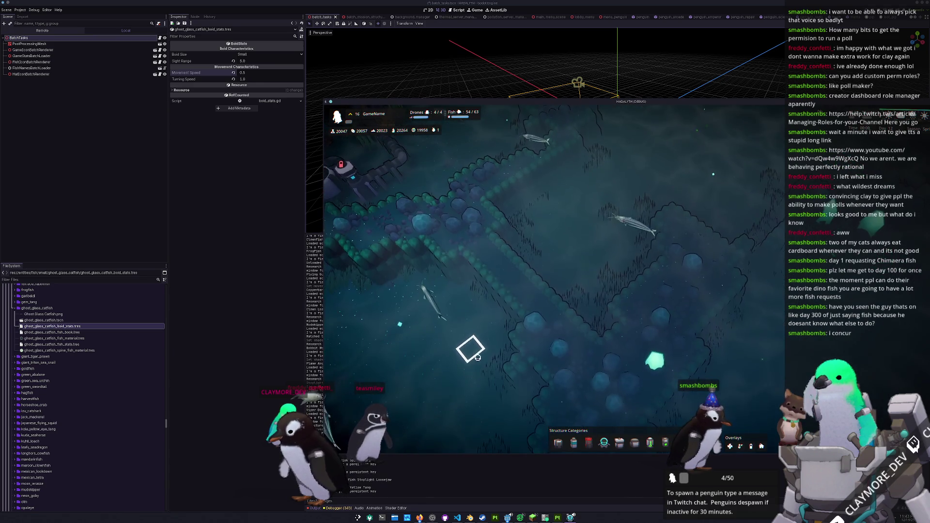
{"action": "key", "text": "d"}
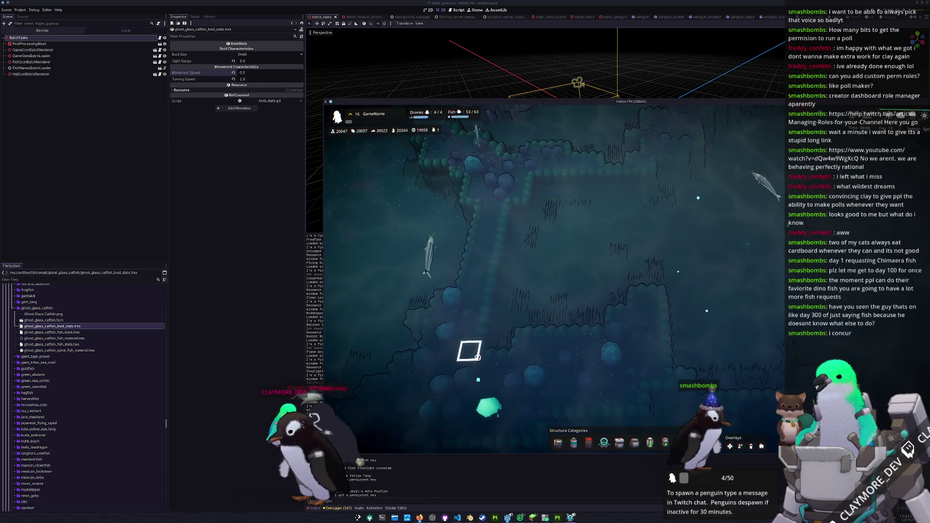
{"action": "key", "text": "s"}
- Keep panning the game camera across the seabed to follow the catfish
{"action": "key", "text": "w"}
{"action": "key", "text": "a"}
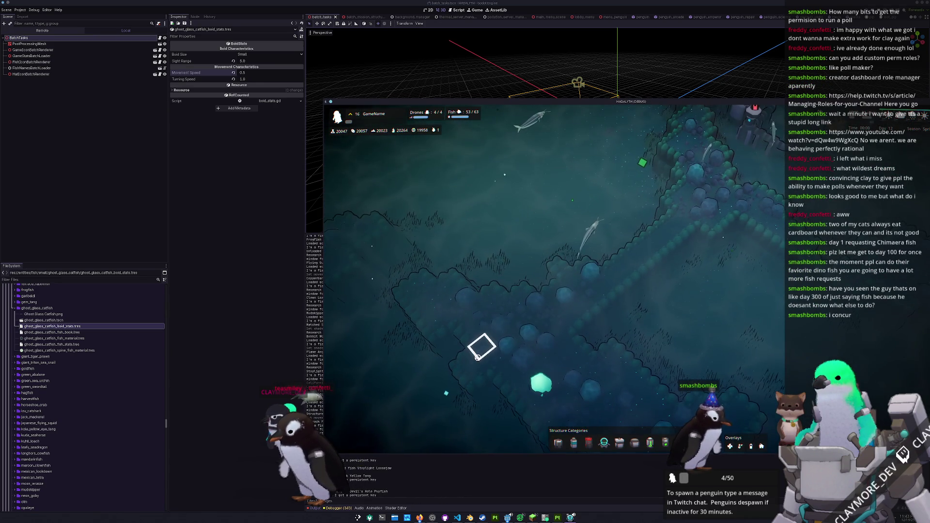
{"action": "key", "text": "s"}
{"action": "key", "text": "d"}
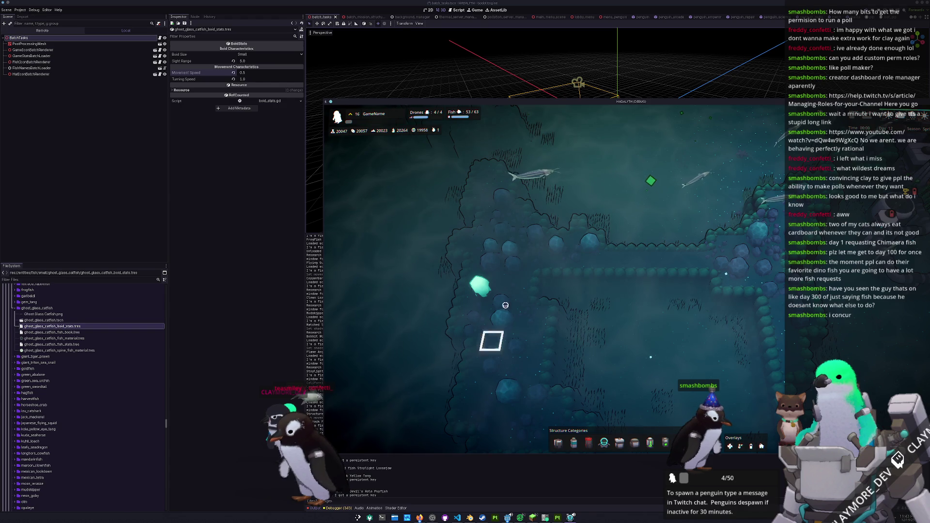
{"action": "key", "text": "w"}
{"action": "key", "text": "d"}
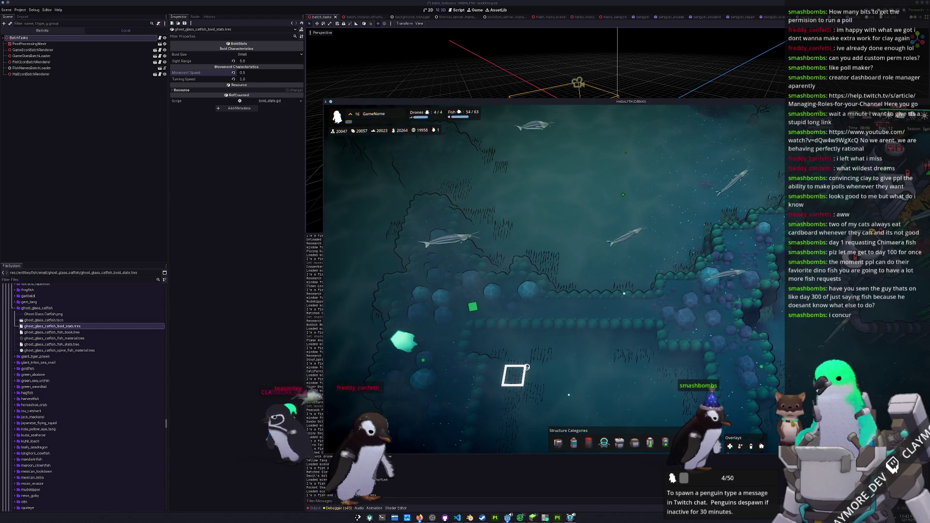
{"action": "key", "text": "w"}
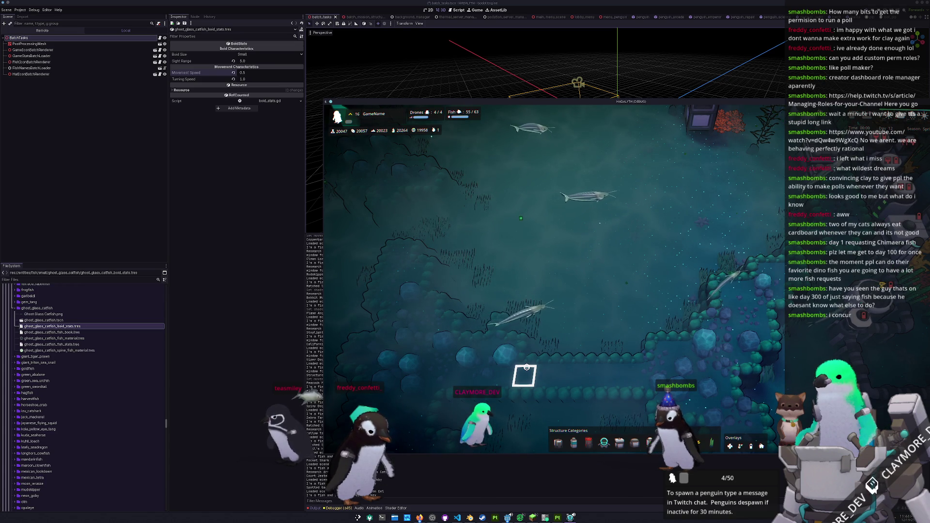
{"action": "key", "text": "d"}
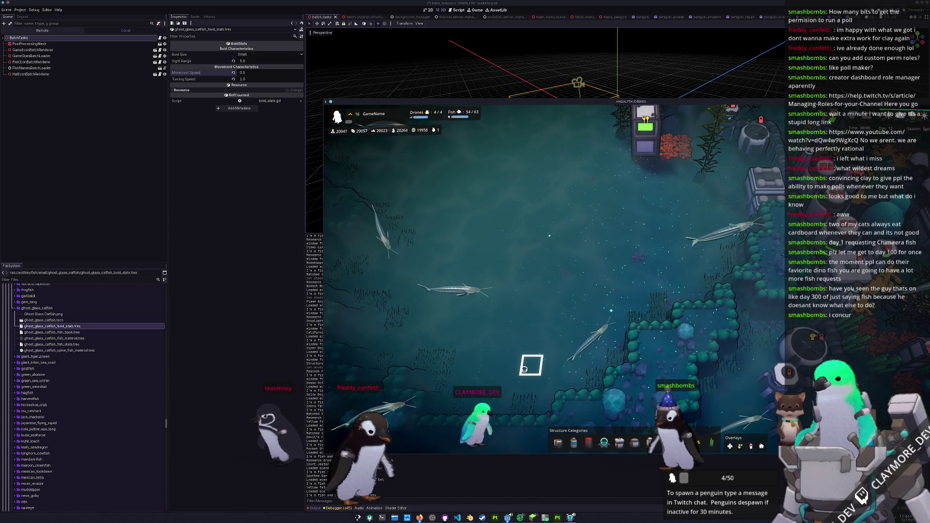
{"action": "key", "text": "s"}
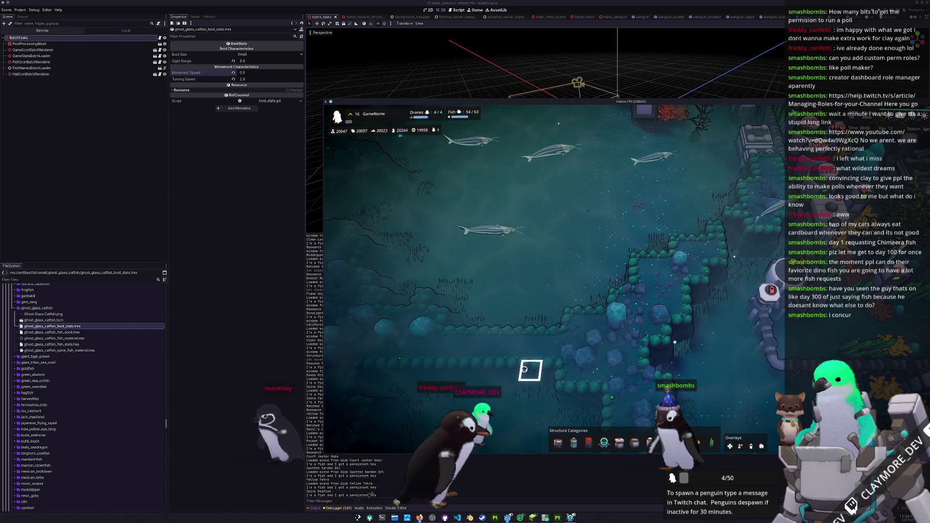
{"action": "key", "text": "w"}
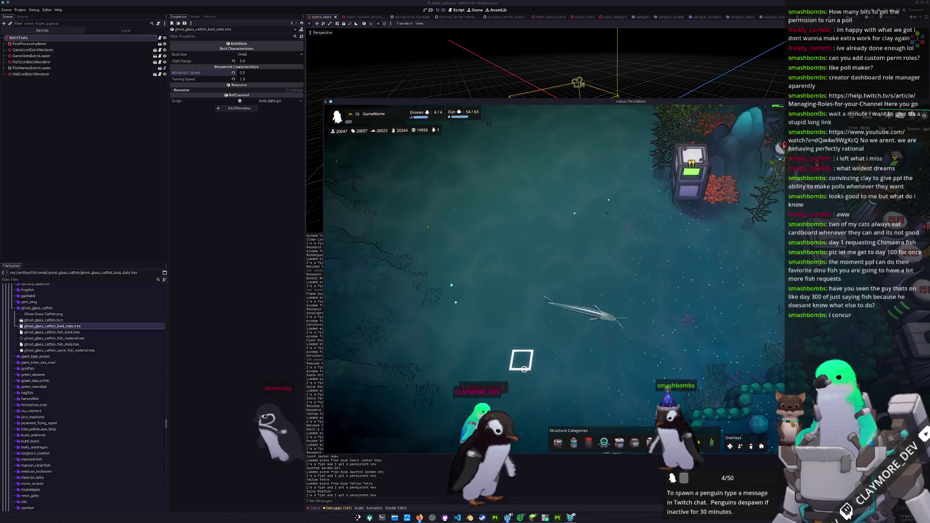
{"action": "key", "text": "d"}
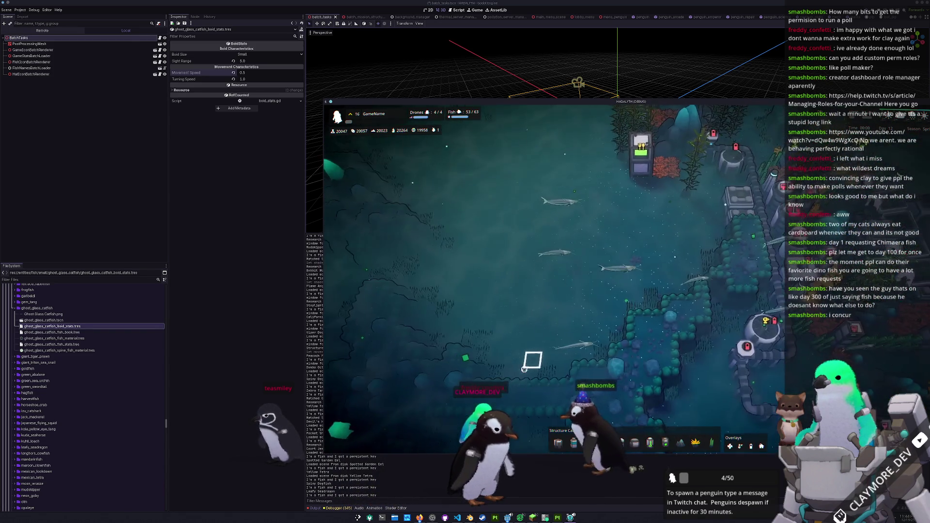
{"action": "key", "text": "d"}
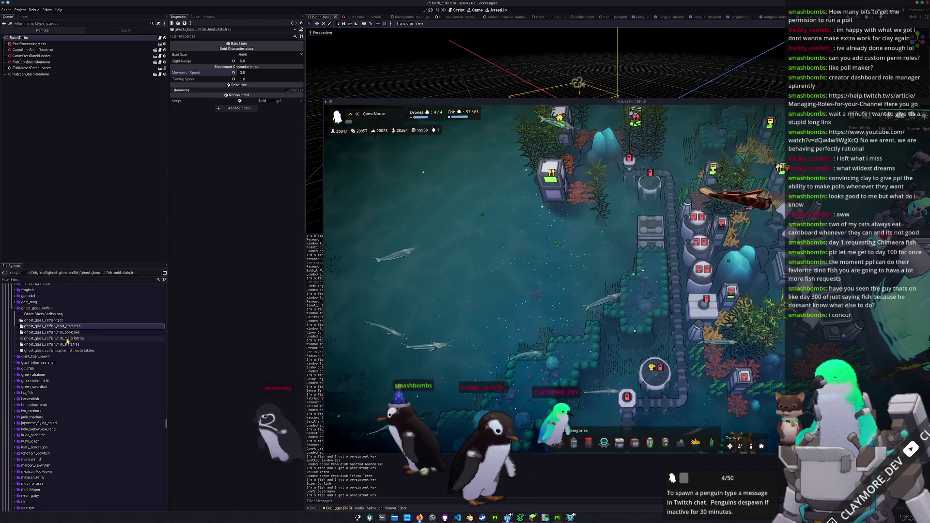
{"action": "left_click", "coordinate": [67, 339]}
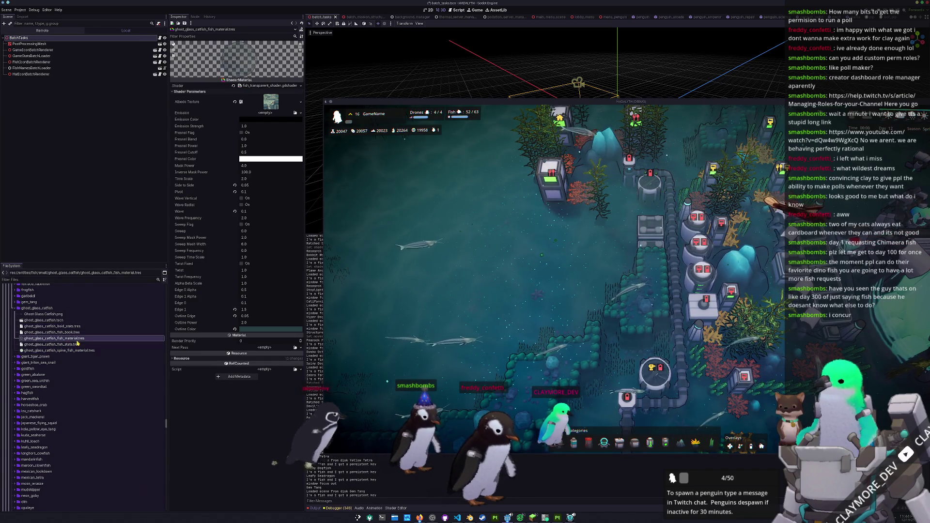
{"action": "left_click", "coordinate": [76, 350]}
{"action": "left_click", "coordinate": [97, 338]}
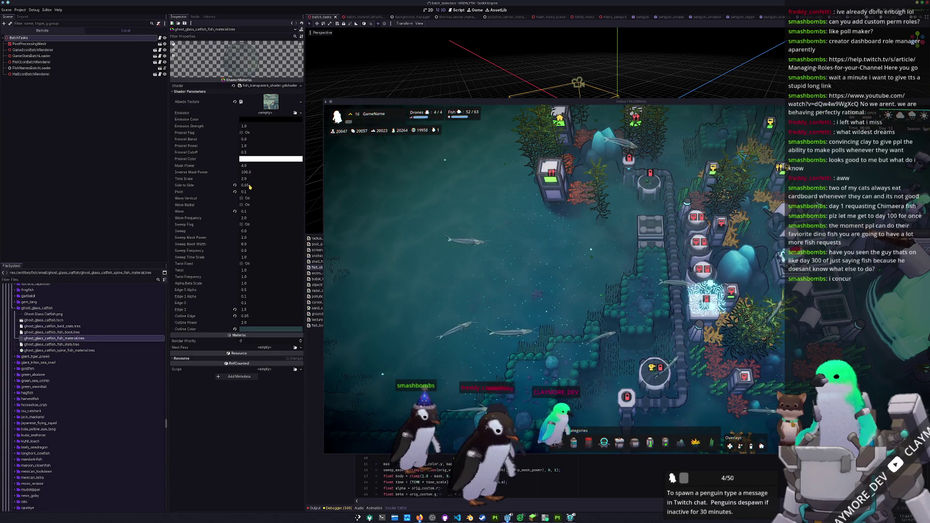
{"action": "type", "text": "0.025"}
{"action": "key", "text": "Return"}
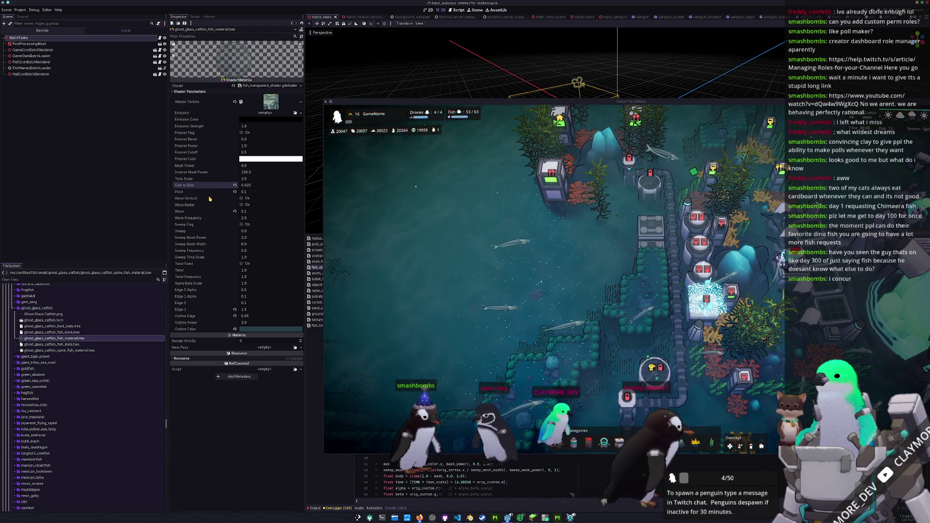
{"action": "left_click", "coordinate": [252, 193]}
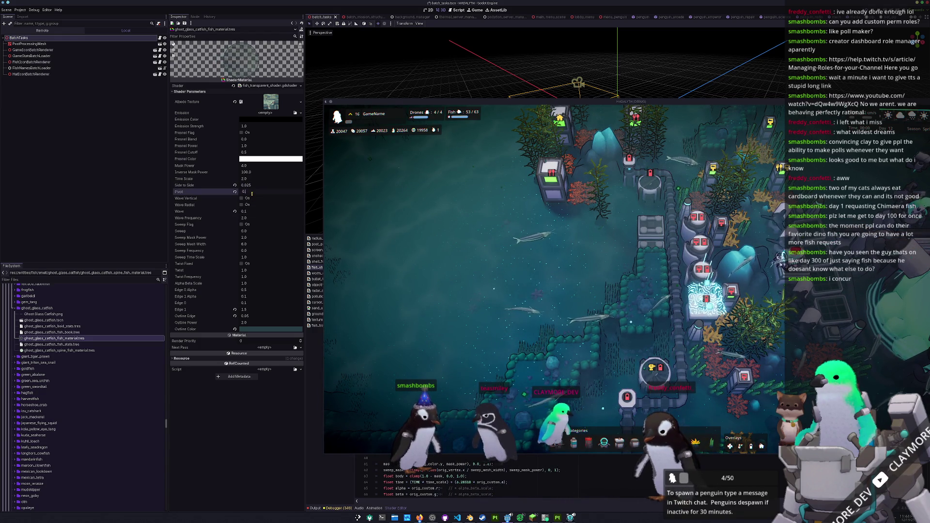
{"action": "type", "text": ".05"}
{"action": "left_click", "coordinate": [245, 212]}
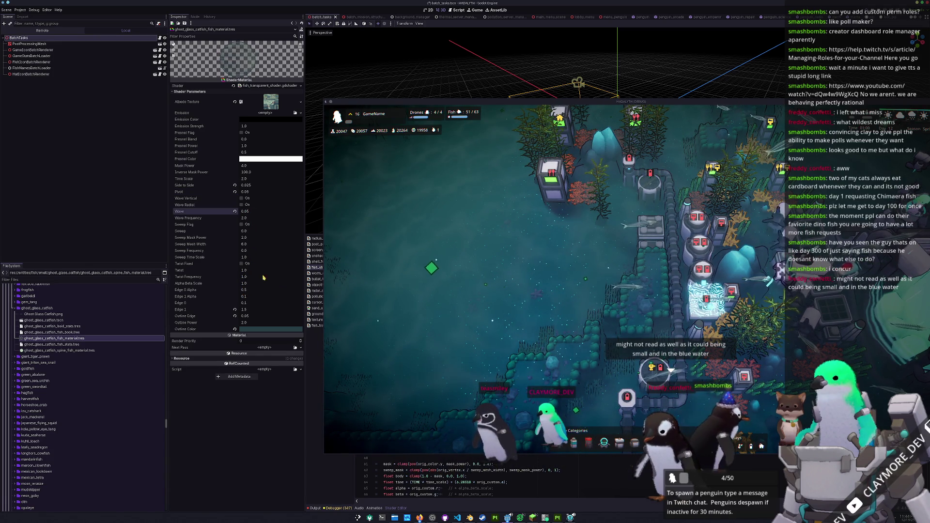
{"action": "scroll", "coordinate": [504, 308], "scroll_direction": "down", "scroll_amount": 5}
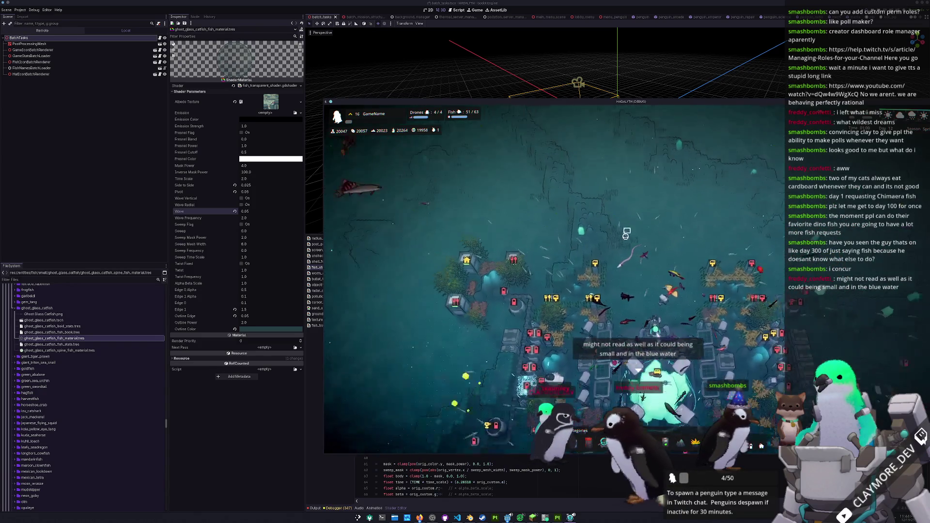
- Zoom and pan the game camera across the base, inspect a building, and zoom in on the central base
{"action": "scroll", "coordinate": [616, 259], "scroll_direction": "up", "scroll_amount": 5}
{"action": "scroll", "coordinate": [616, 259], "scroll_direction": "down", "scroll_amount": 3}
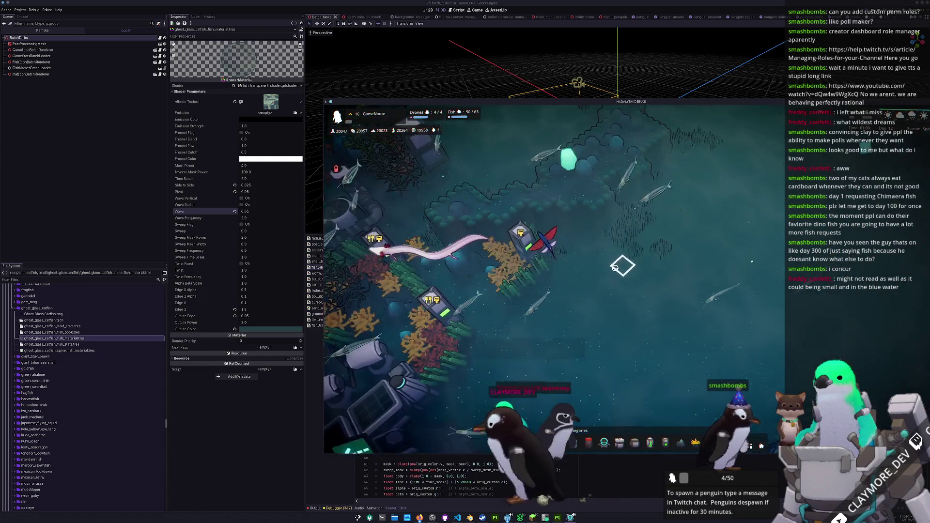
{"action": "scroll", "coordinate": [506, 257], "scroll_direction": "up", "scroll_amount": 5}
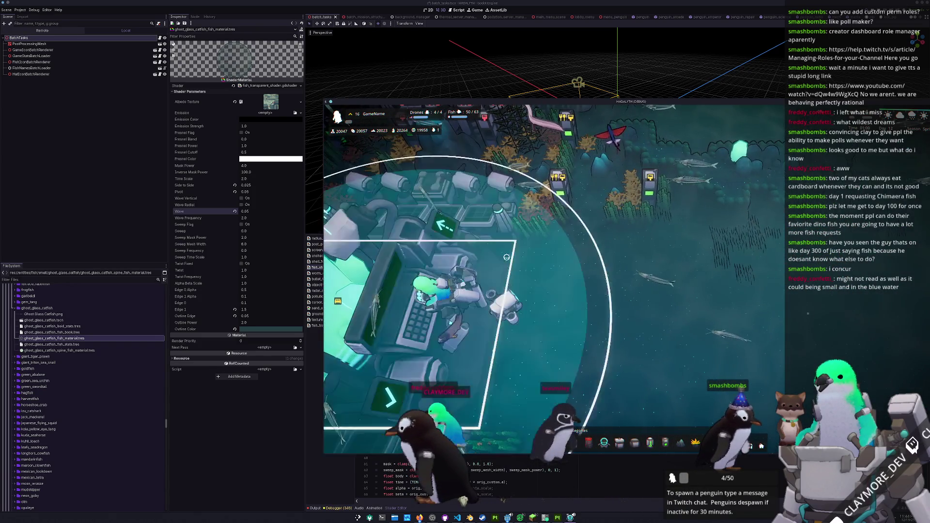
{"action": "scroll", "coordinate": [507, 257], "scroll_direction": "down", "scroll_amount": 3}
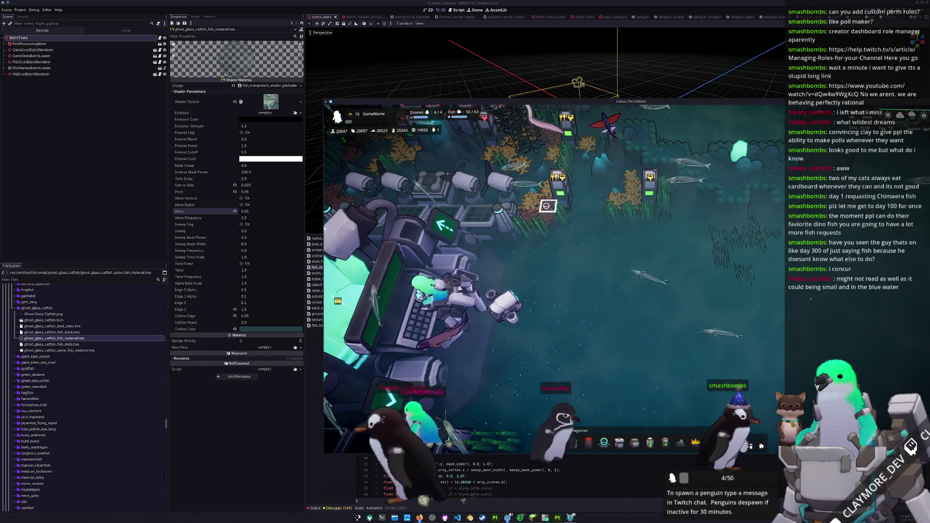
{"action": "left_click", "coordinate": [576, 196]}
{"action": "scroll", "coordinate": [601, 233], "scroll_direction": "down", "scroll_amount": 3}
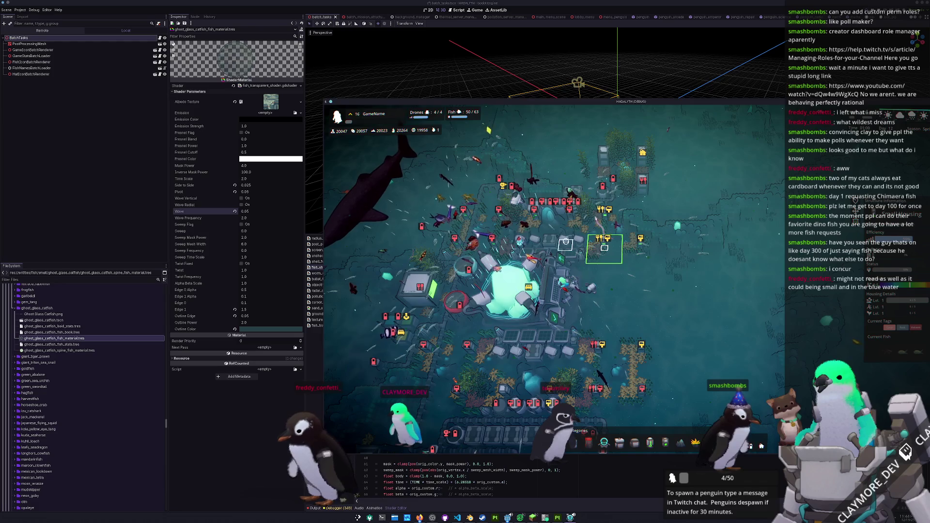
{"action": "left_click_drag", "start_coordinate": [550, 245], "coordinate": [666, 109]}
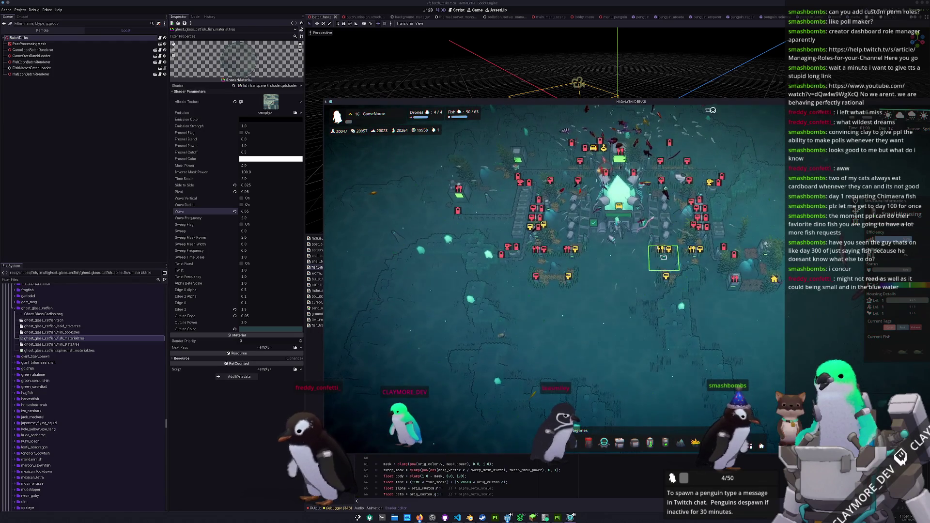
{"action": "scroll", "coordinate": [712, 194], "scroll_direction": "up", "scroll_amount": 3}
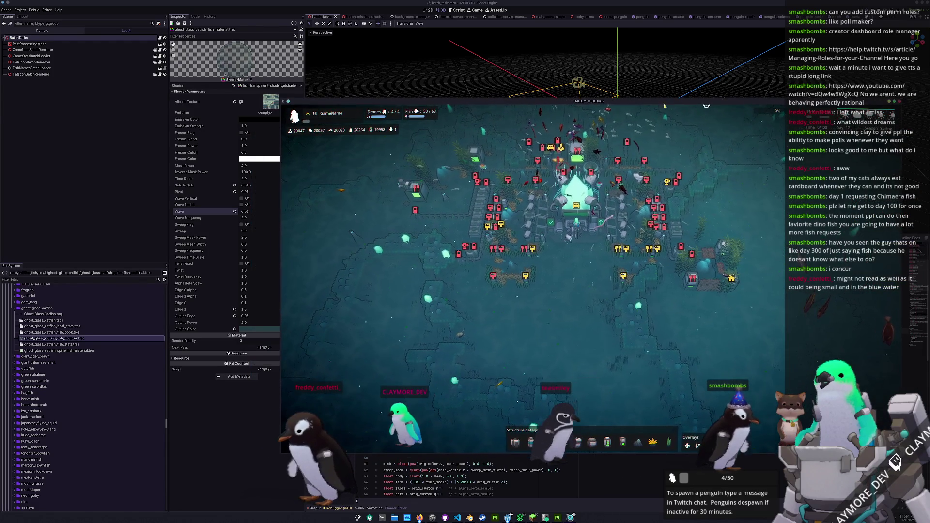
{"action": "scroll", "coordinate": [731, 246], "scroll_direction": "up", "scroll_amount": 5}
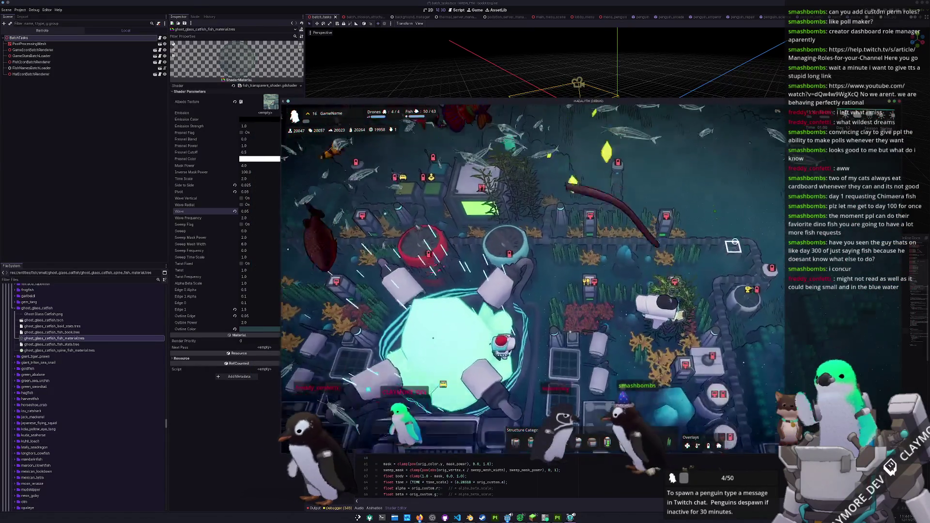
{"action": "scroll", "coordinate": [720, 208], "scroll_direction": "up", "scroll_amount": 3}
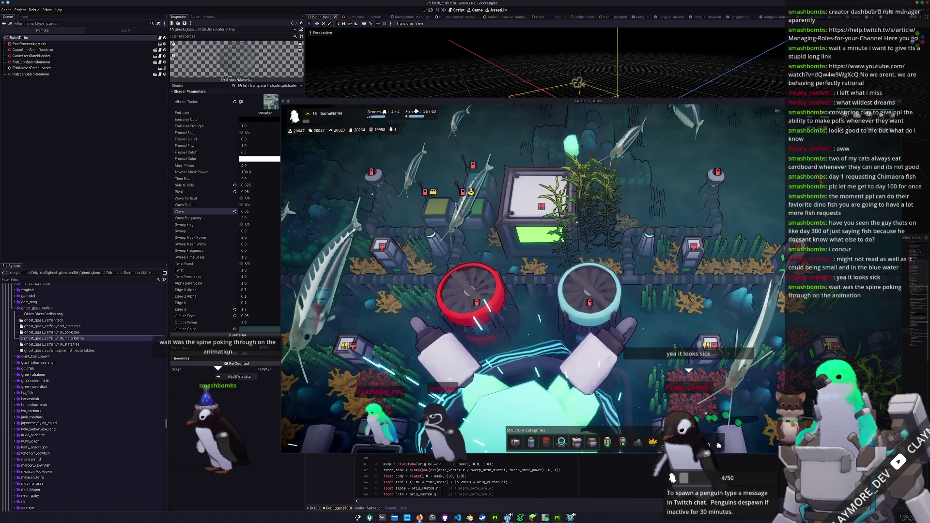
- Save, set the catfish body material's Twist to 0.5, and select the spine material
{"action": "key", "text": "ctrl+s"}
{"action": "left_click", "coordinate": [58, 350]}
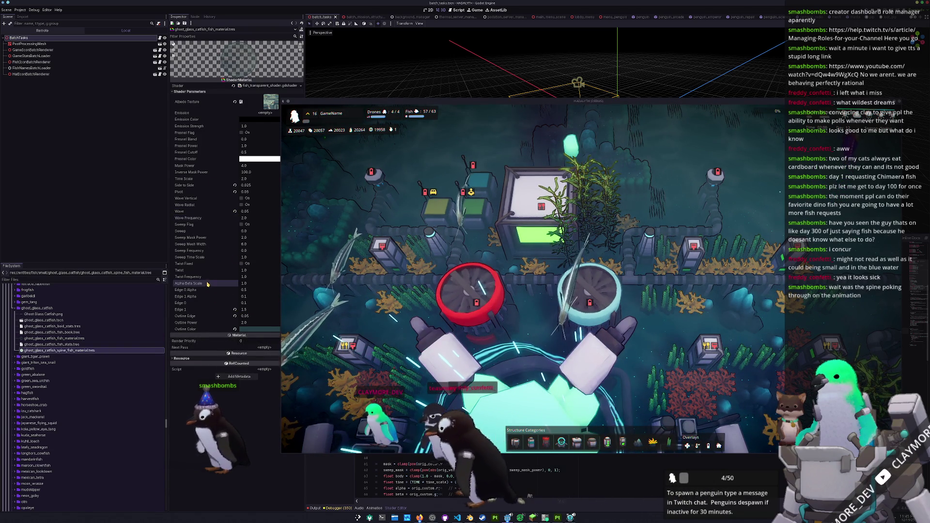
{"action": "left_click", "coordinate": [246, 270]}
{"action": "type", "text": "0.5"}
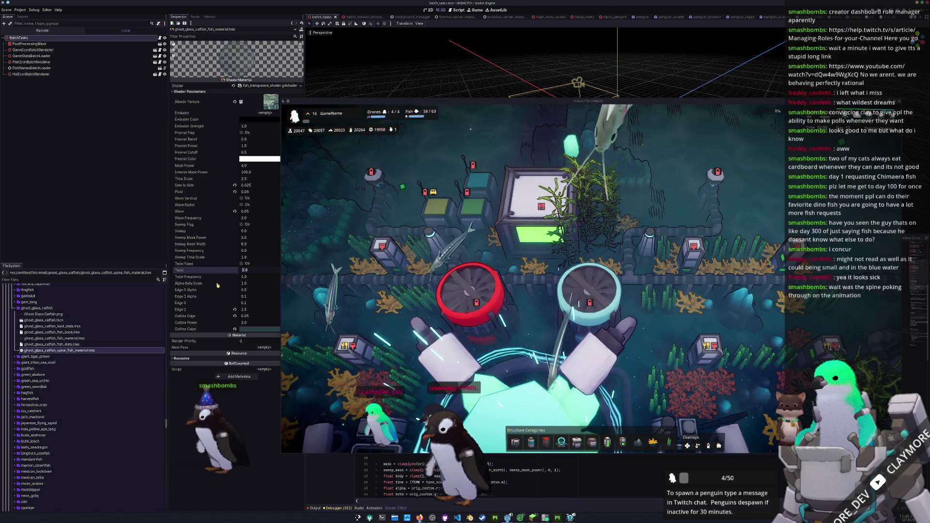
{"action": "key", "text": "Return"}
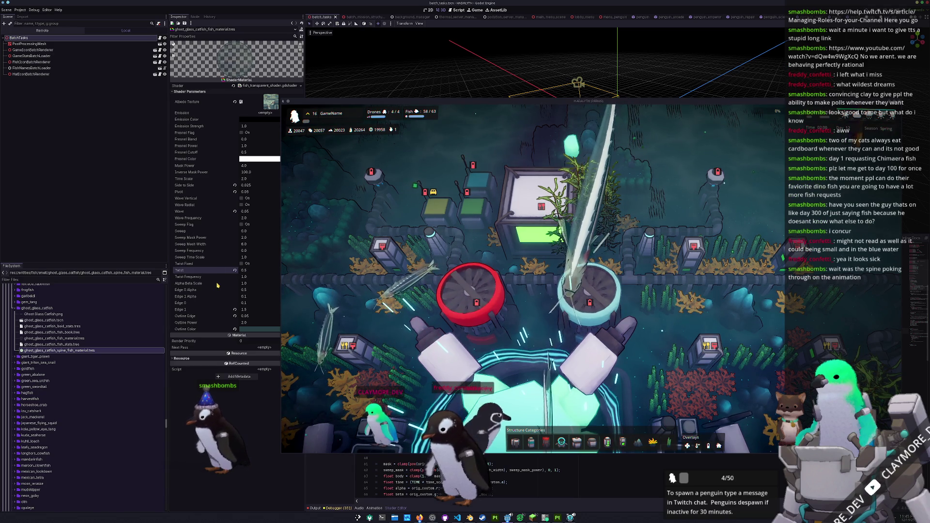
{"action": "left_click", "coordinate": [58, 338]}
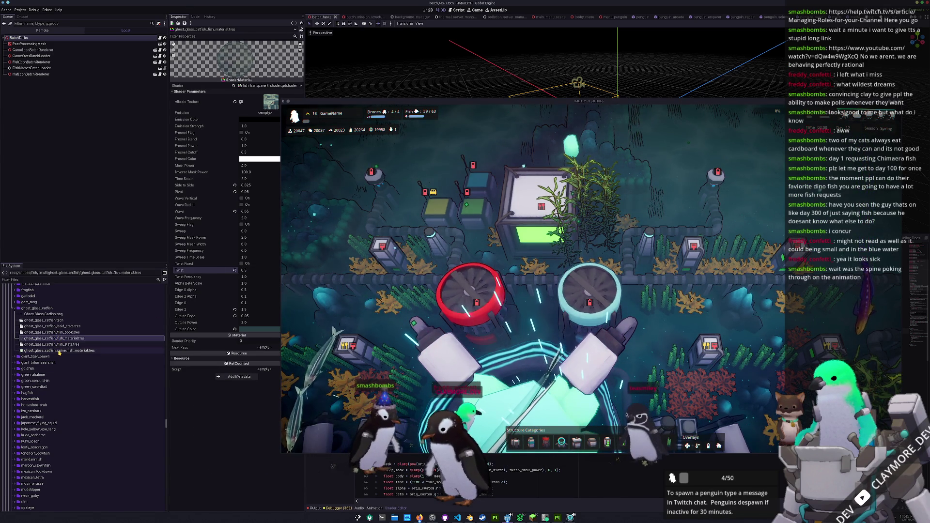
{"action": "left_click", "coordinate": [58, 350]}
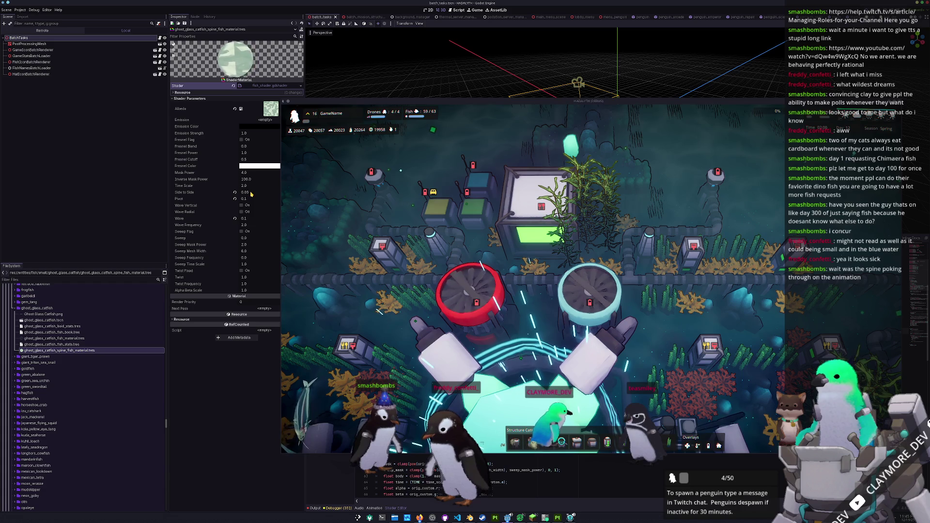
- Set Side to Side to 0.025 on the catfish spine material, then revisit the body material
{"action": "left_click", "coordinate": [53, 338]}
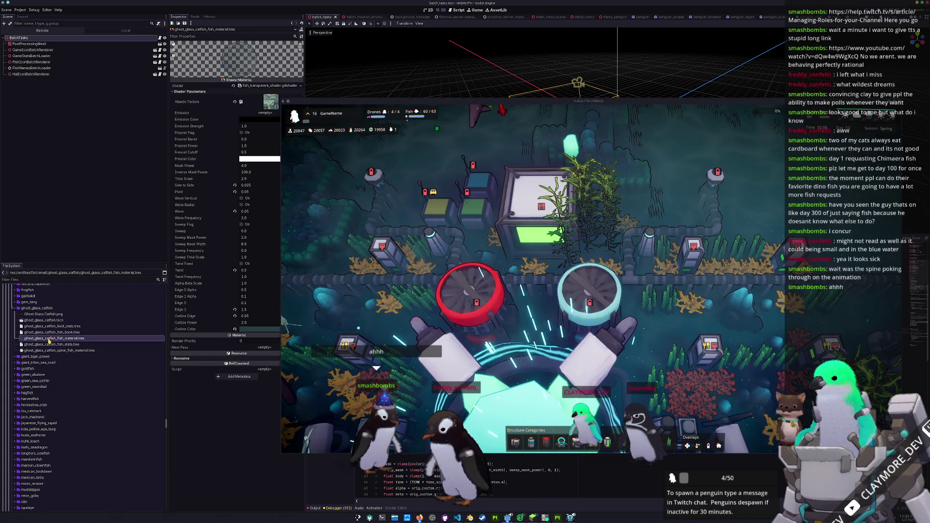
{"action": "left_click", "coordinate": [59, 351]}
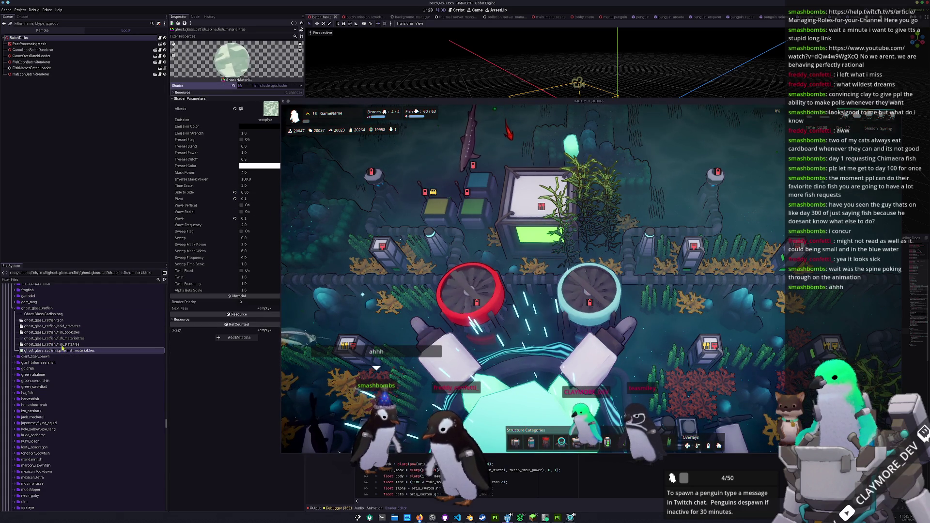
{"action": "left_click", "coordinate": [247, 193]}
{"action": "type", "text": "0"}
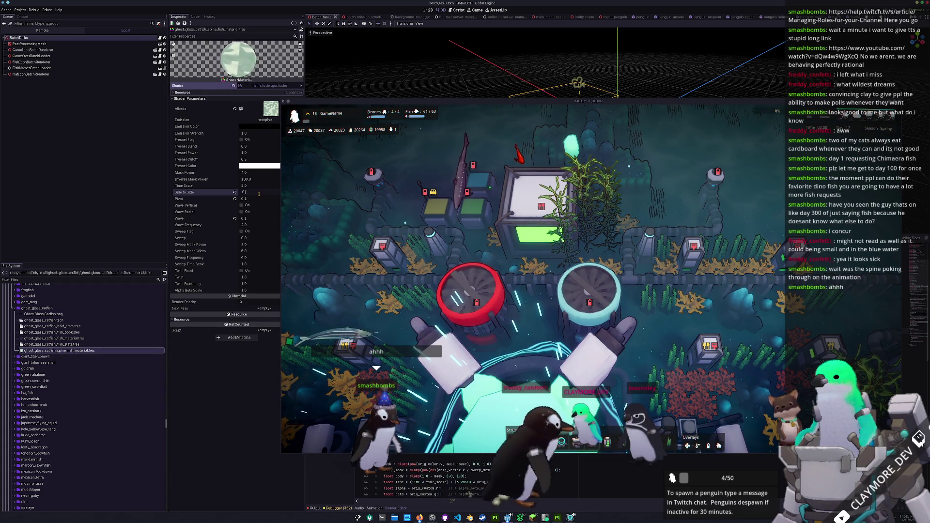
{"action": "type", "text": ".025"}
{"action": "key", "text": "Return"}
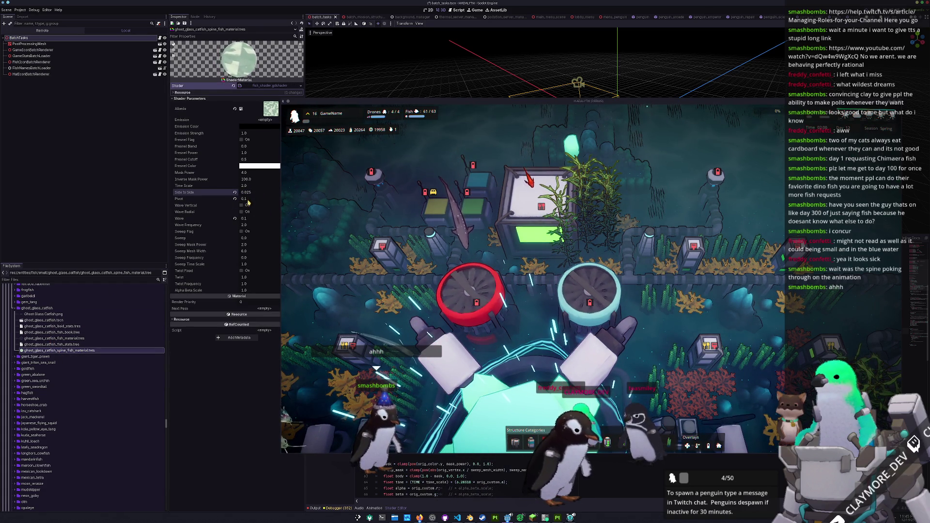
{"action": "left_click", "coordinate": [245, 199]}
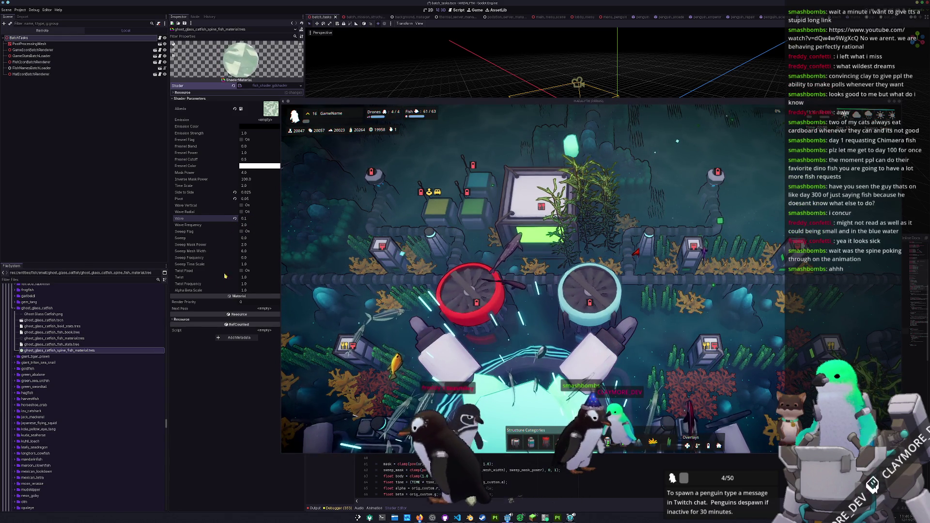
{"action": "left_click", "coordinate": [55, 338]}
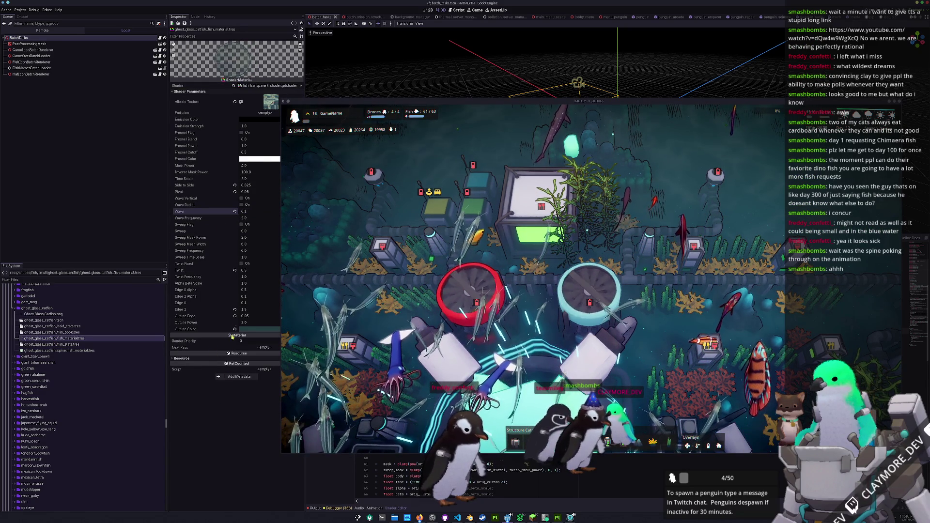
{"action": "left_click", "coordinate": [245, 270]}
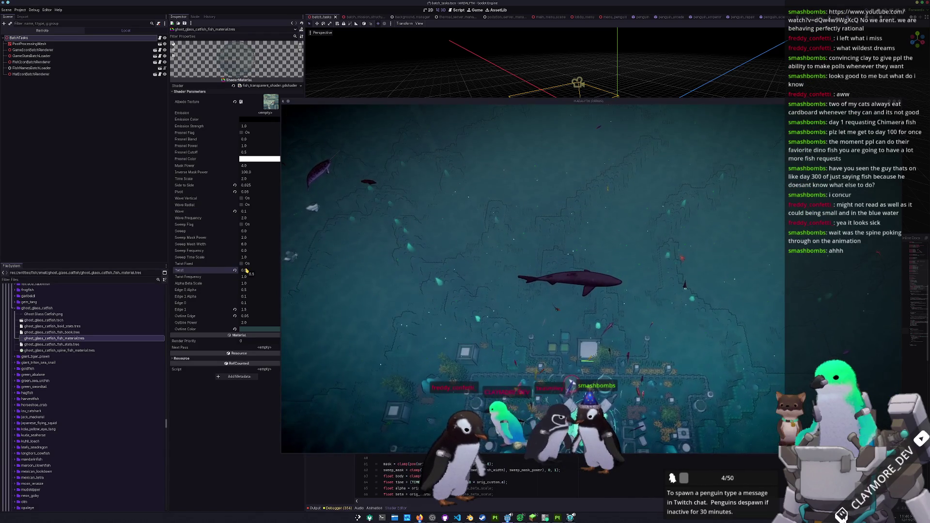
{"action": "left_click", "coordinate": [54, 349]}
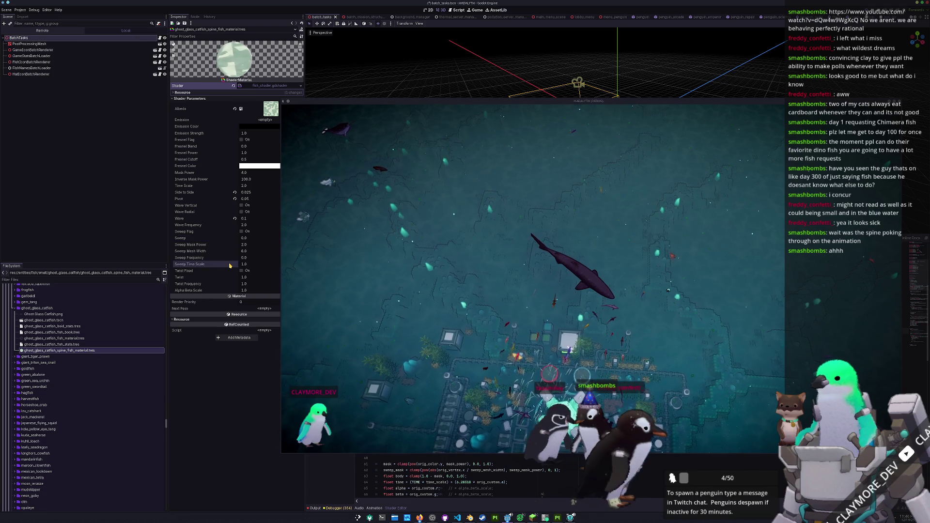
{"action": "left_click", "coordinate": [57, 339]}
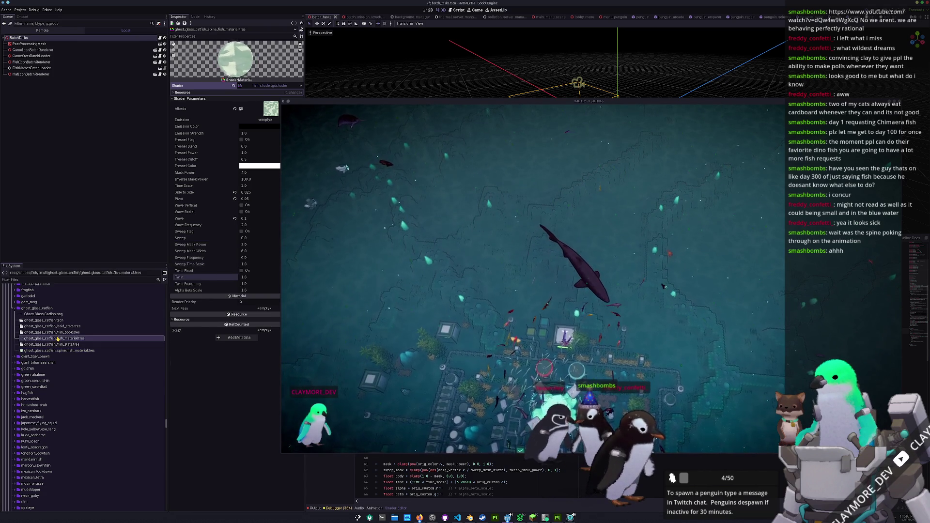
{"action": "left_click", "coordinate": [63, 350]}
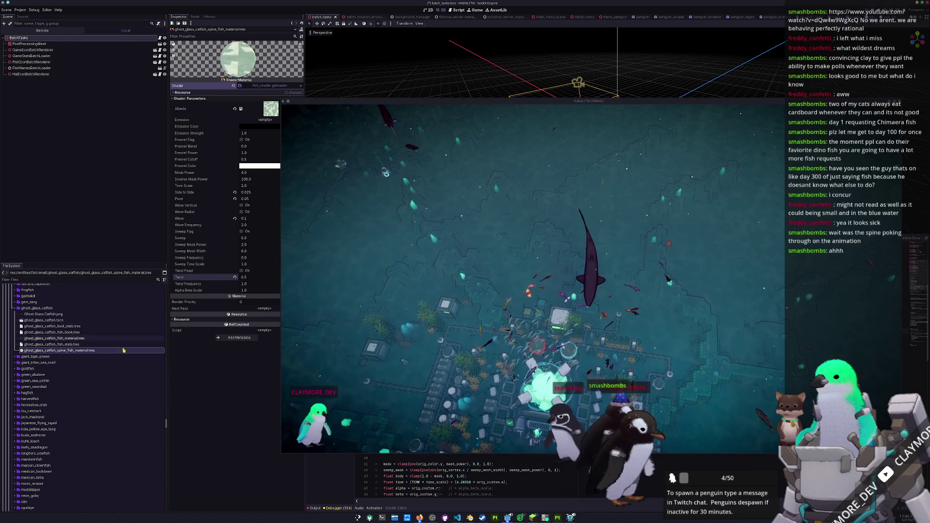
{"action": "left_click", "coordinate": [56, 339]}
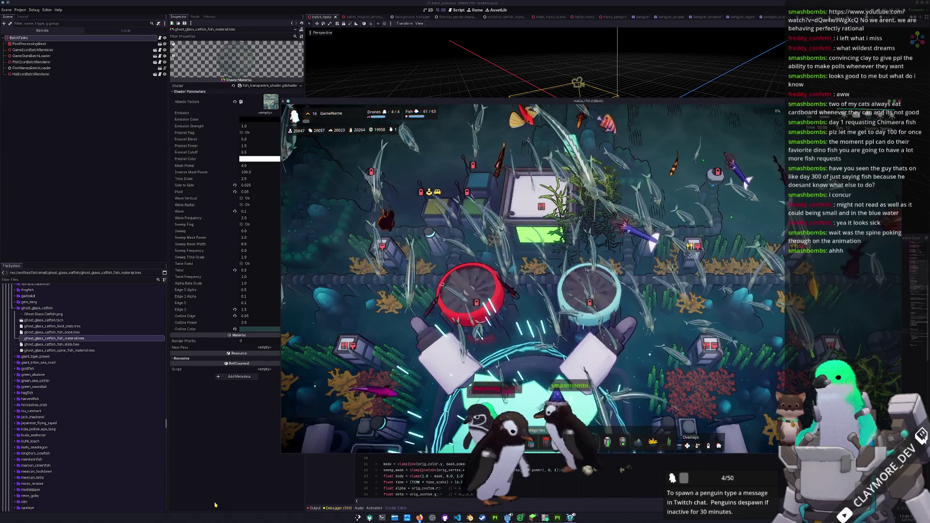
- Cancel a first screen capture and view the Staghorn Coral's info in the game
{"action": "key", "text": "Print"}
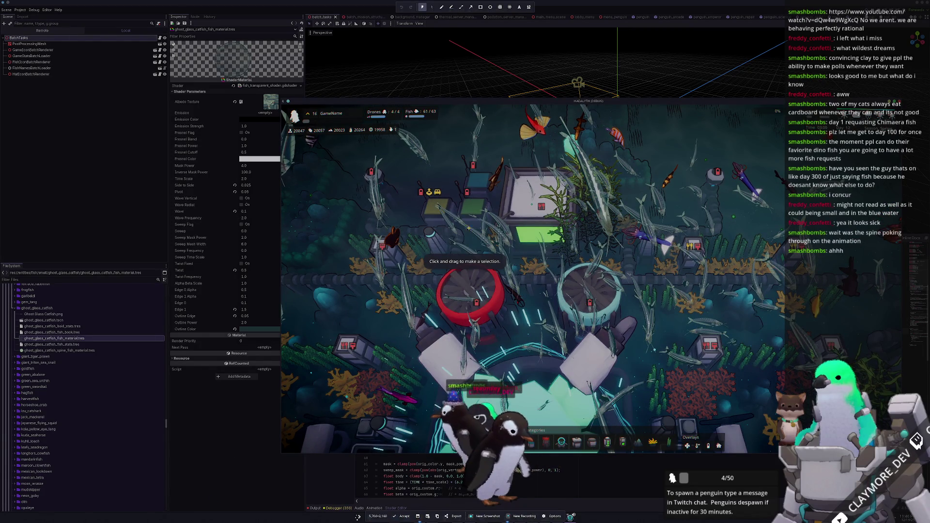
{"action": "key", "text": "Escape"}
{"action": "left_click", "coordinate": [683, 297]}
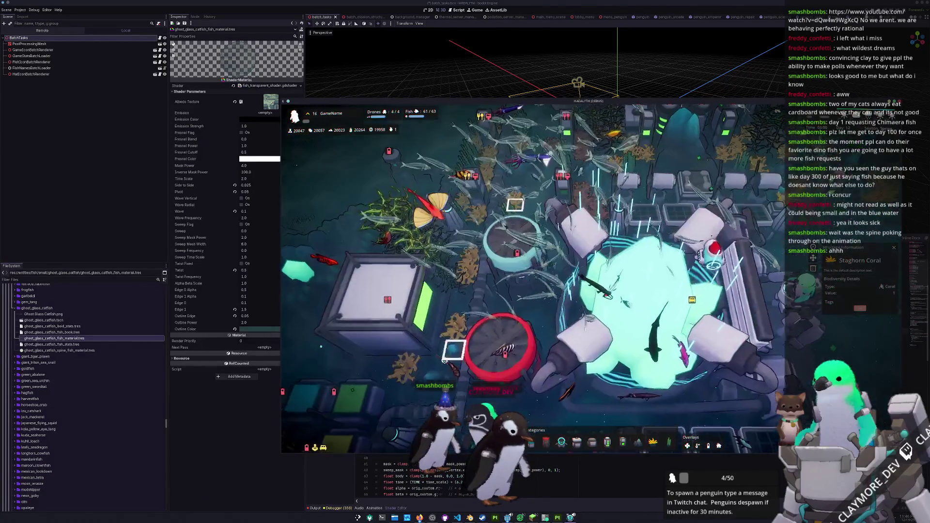
{"action": "key", "text": "Escape"}
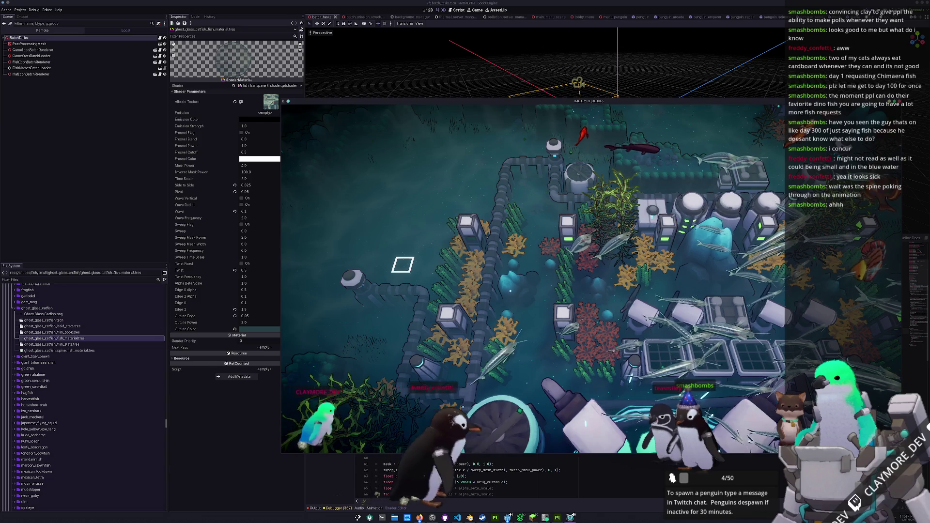
- Capture a region screenshot of the game view and bring the OBS Studio window forward
{"action": "key", "text": "super+shift+Print"}
{"action": "left_click_drag", "start_coordinate": [657, 273], "coordinate": [705, 290]}
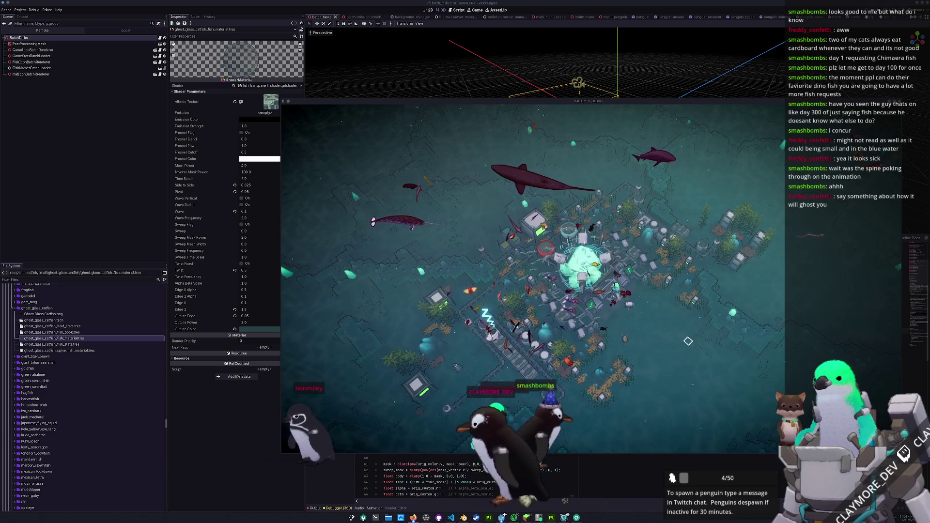
{"action": "scroll", "coordinate": [678, 355], "scroll_direction": "up", "scroll_amount": 5}
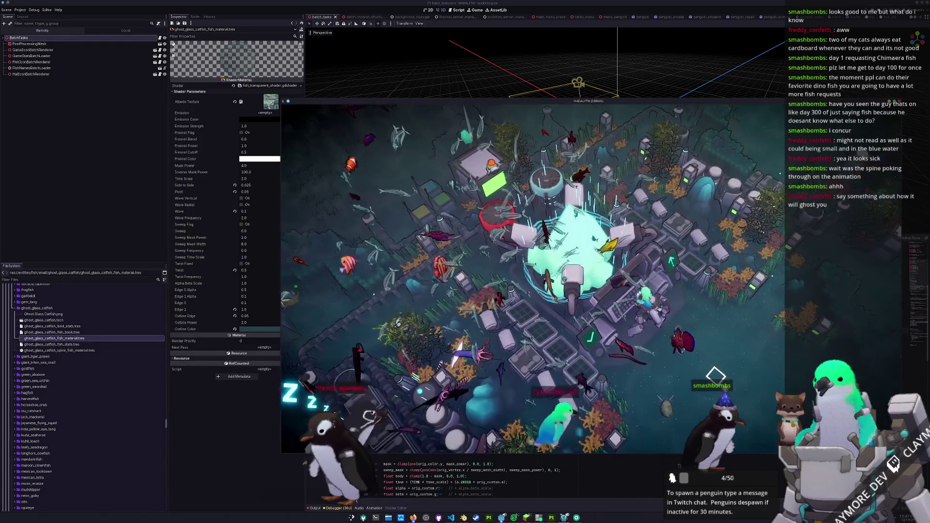
{"action": "mouse_move", "coordinate": [431, 519]}
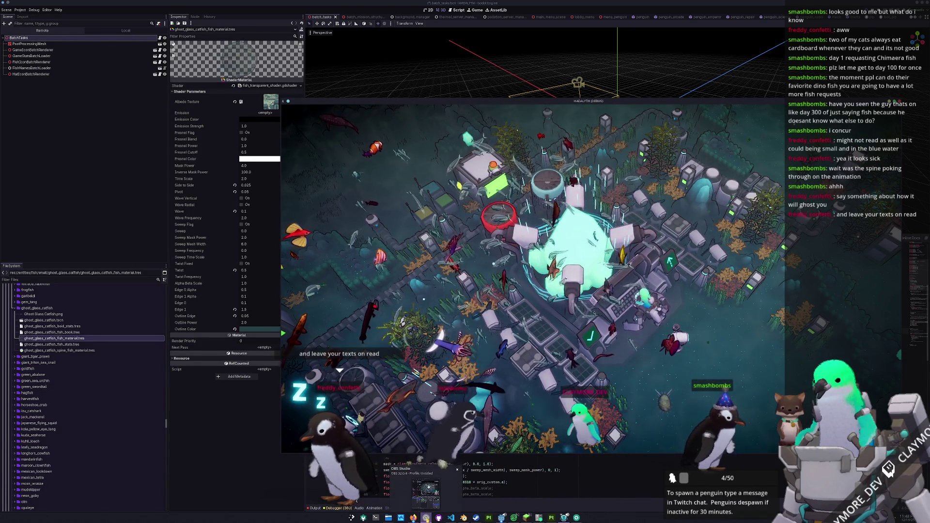
{"action": "left_click", "coordinate": [428, 488]}
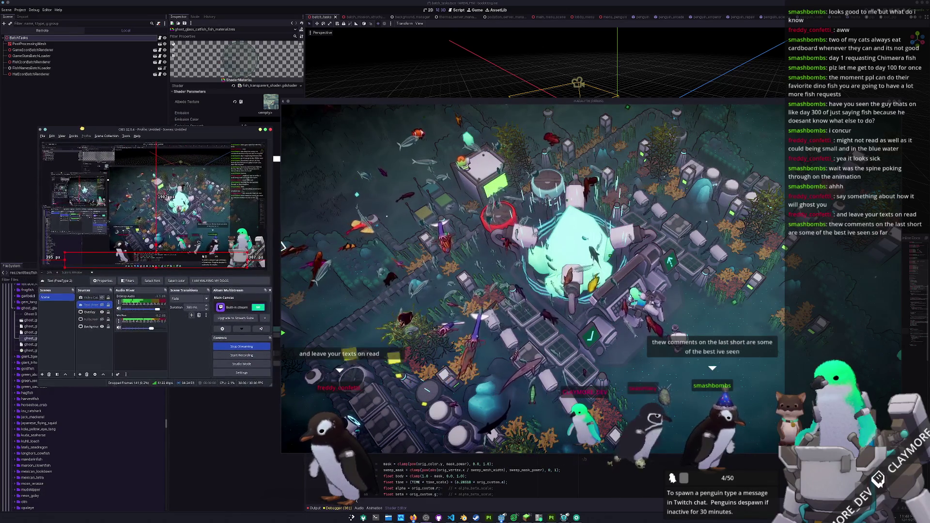
- Minimize OBS Studio so the YouTube Studio Video comments page shows over the editor
{"action": "left_click", "coordinate": [283, 246]}
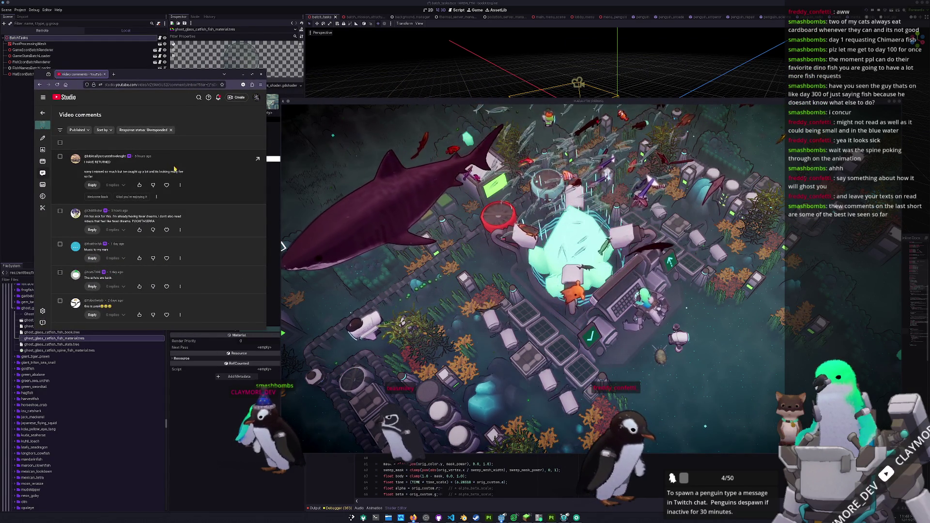
- Zoom the page in, then like or heart the 'I HAVE RETURNED', fever-dreams, 'Music to my ears' and 'this is peak' comments
{"action": "key", "text": "ctrl+plus"}
{"action": "key", "text": "ctrl+plus"}
{"action": "key", "text": "ctrl+plus"}
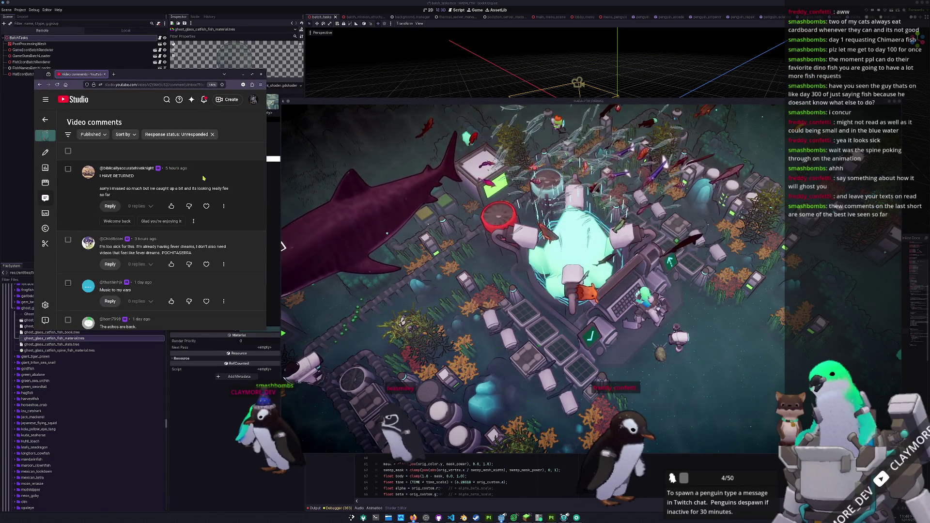
{"action": "left_click", "coordinate": [171, 206]}
{"action": "scroll", "coordinate": [230, 240], "scroll_direction": "down", "scroll_amount": 1}
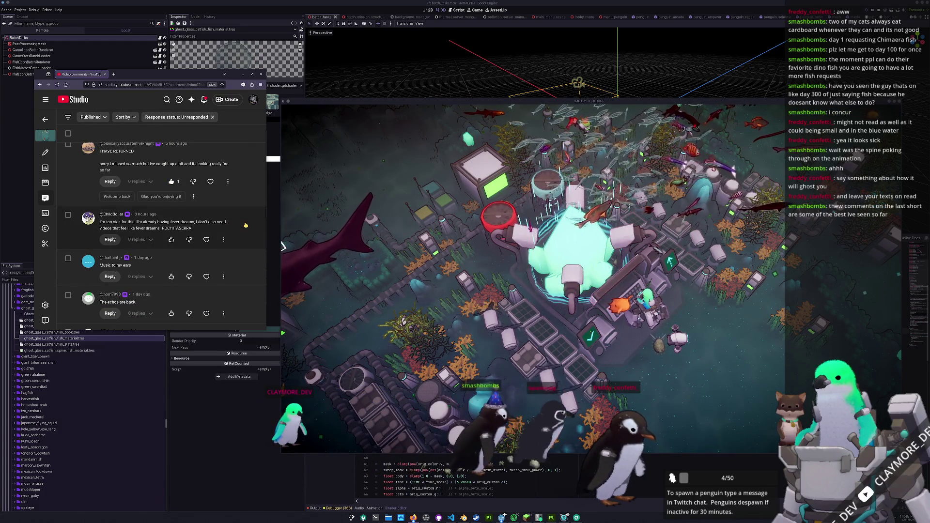
{"action": "left_click", "coordinate": [172, 239]}
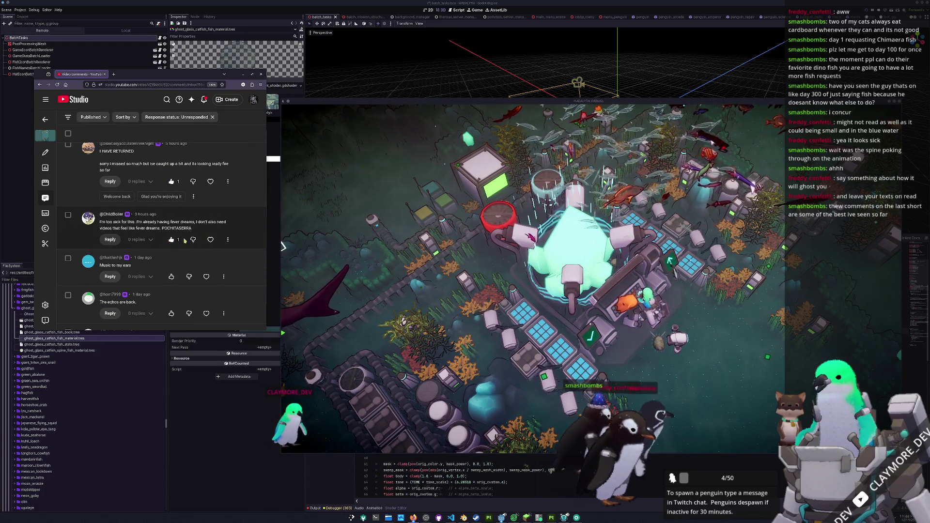
{"action": "left_click", "coordinate": [211, 240]}
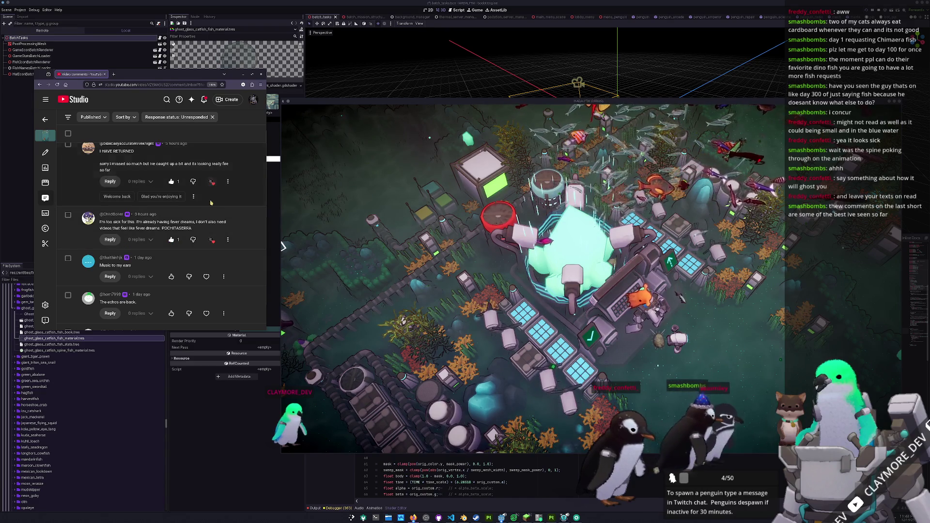
{"action": "scroll", "coordinate": [210, 197], "scroll_direction": "down", "scroll_amount": 1}
{"action": "left_click", "coordinate": [207, 247]}
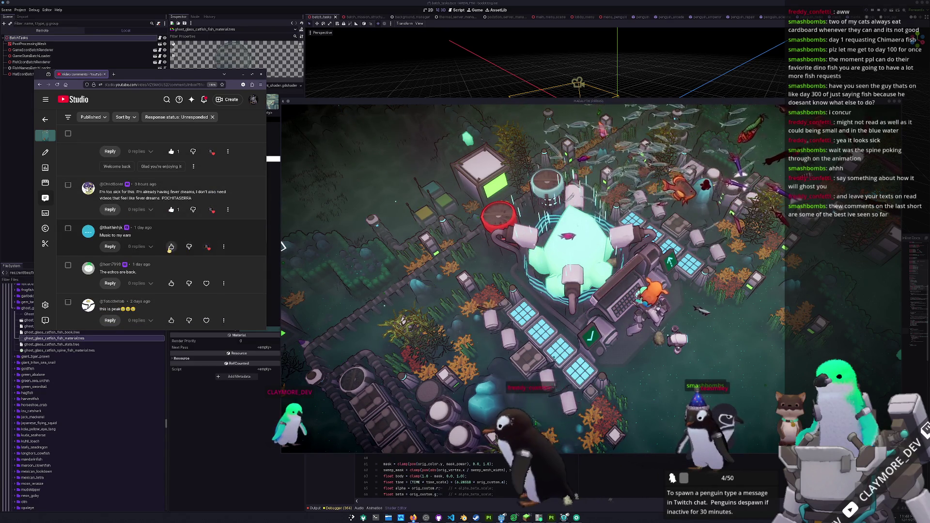
{"action": "left_click", "coordinate": [172, 247]}
{"action": "left_click", "coordinate": [171, 320]}
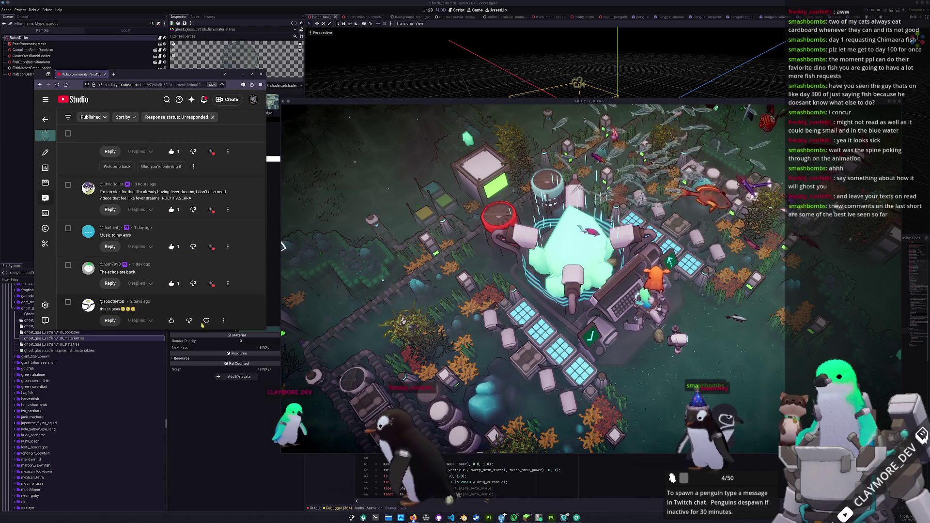
{"action": "left_click", "coordinate": [212, 320]}
- Remove the 'Response status: Unresponded' filter and scroll through every comment on the video
{"action": "scroll", "coordinate": [219, 291], "scroll_direction": "up", "scroll_amount": 1}
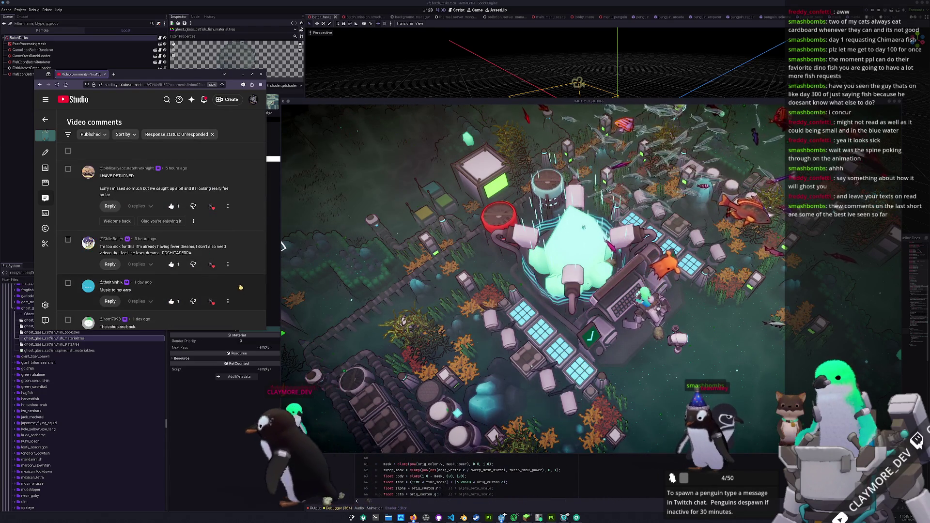
{"action": "left_click", "coordinate": [212, 142]}
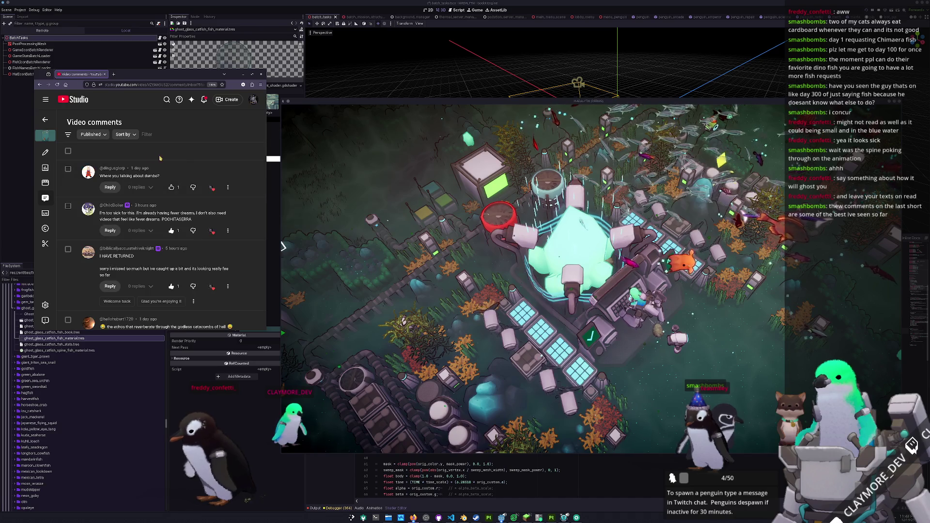
{"action": "scroll", "coordinate": [247, 169], "scroll_direction": "down", "scroll_amount": 2}
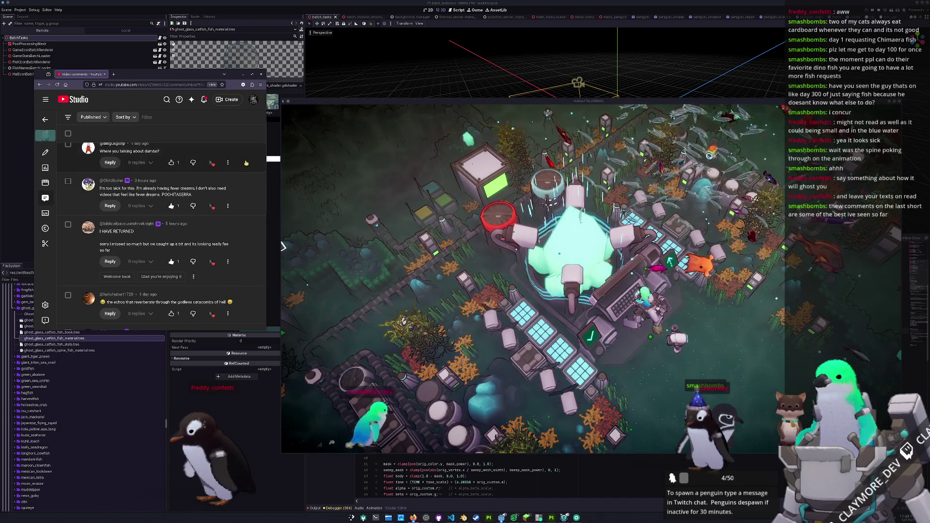
{"action": "scroll", "coordinate": [239, 196], "scroll_direction": "down", "scroll_amount": 1}
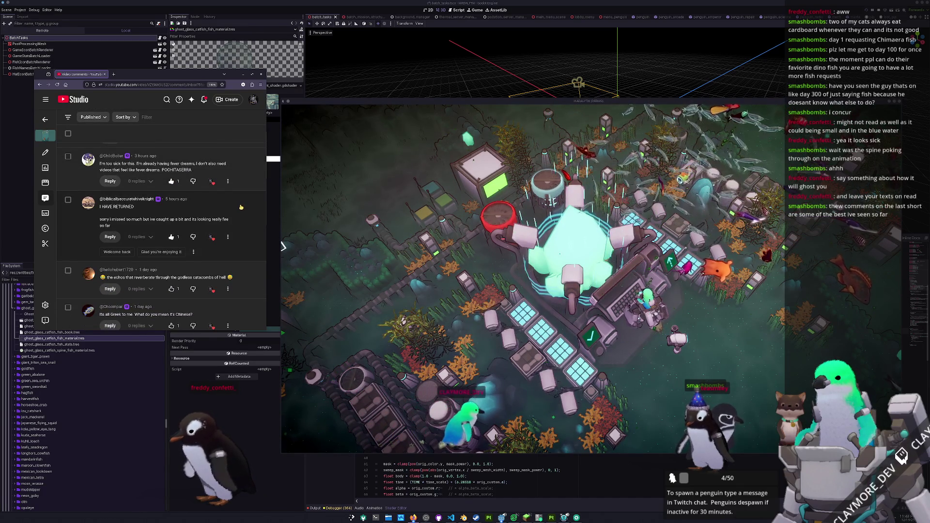
{"action": "scroll", "coordinate": [240, 207], "scroll_direction": "down", "scroll_amount": 3}
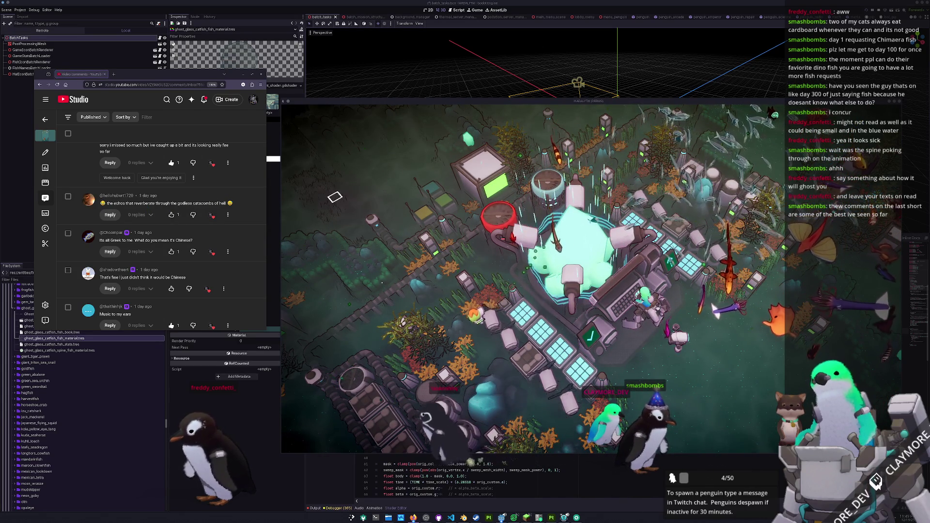
{"action": "scroll", "coordinate": [166, 261], "scroll_direction": "down", "scroll_amount": 2}
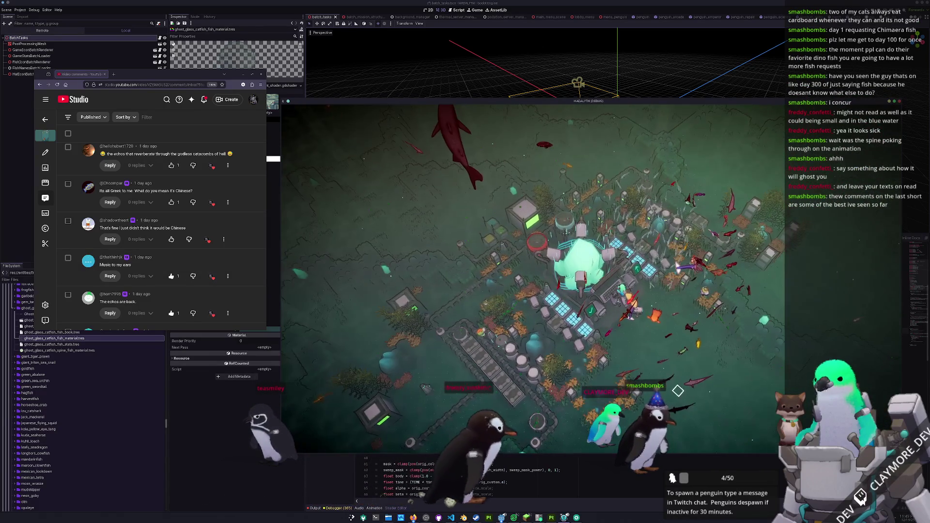
- Restore the game HUD, bring game_state.gd forward, and dock the game window on the left half
{"action": "key", "text": "h"}
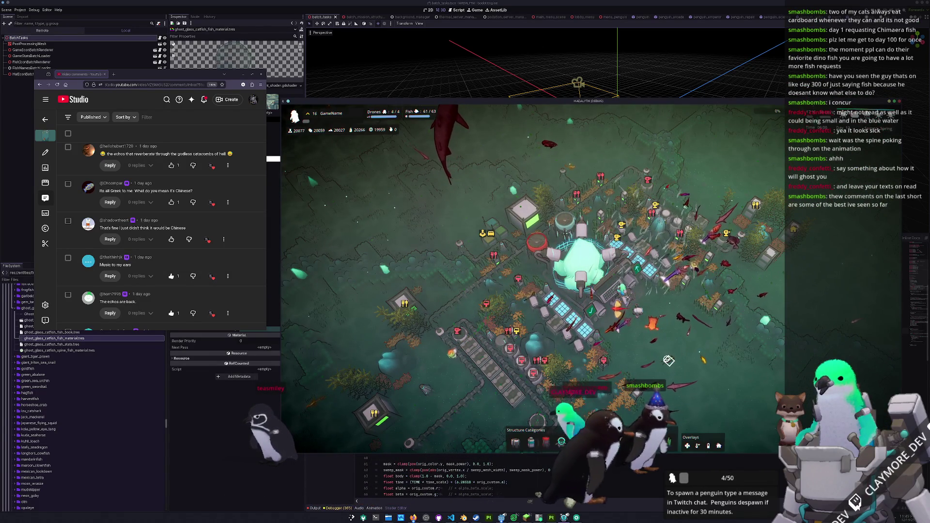
{"action": "key", "text": "h"}
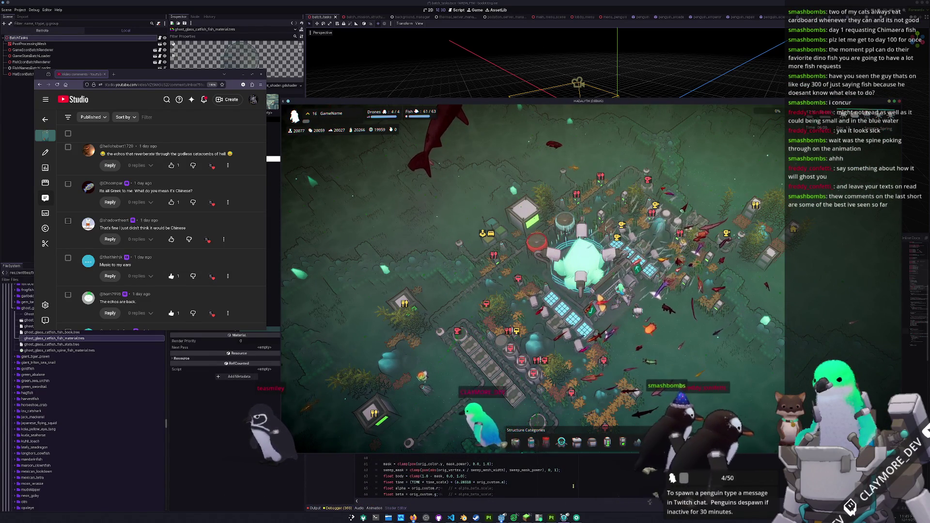
{"action": "key", "text": "h"}
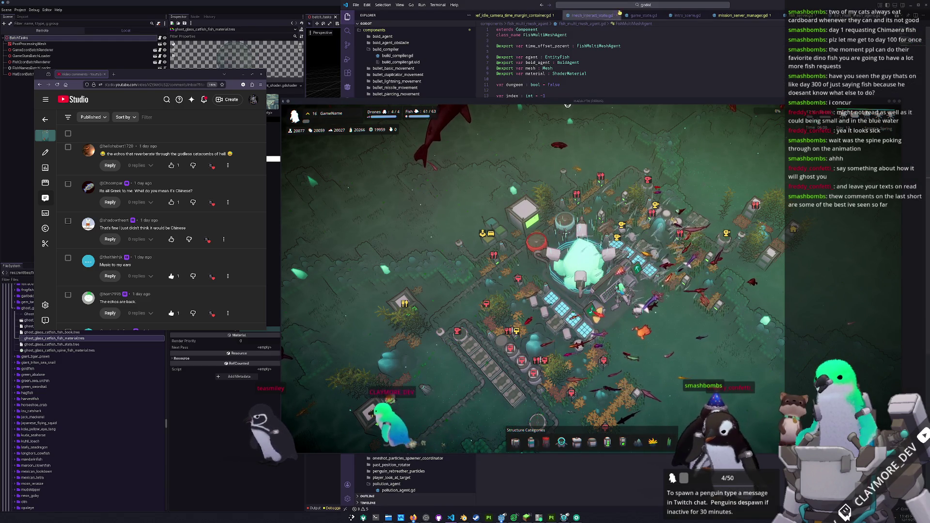
{"action": "left_click", "coordinate": [643, 15]}
{"action": "left_click_drag", "start_coordinate": [637, 101], "coordinate": [104, 134]}
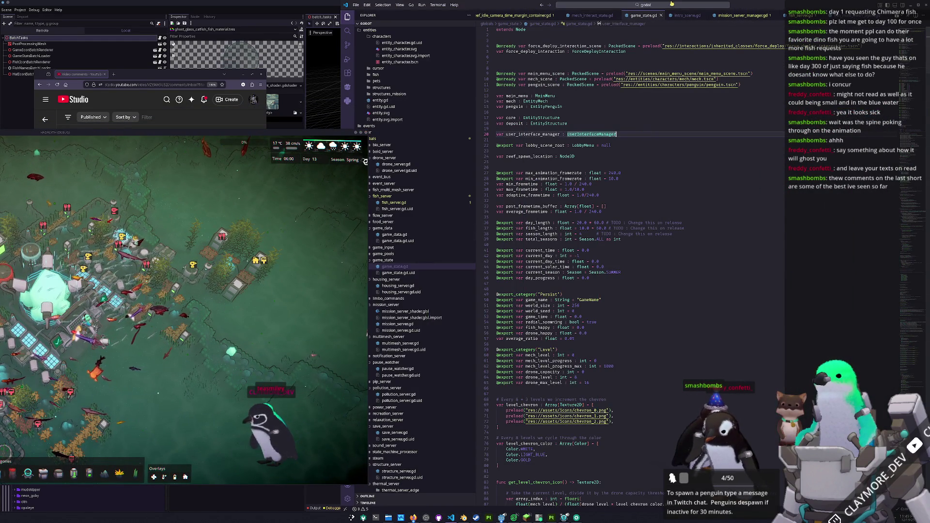
{"action": "left_click", "coordinate": [642, 5]}
{"action": "type", "text": "camera_agen"}
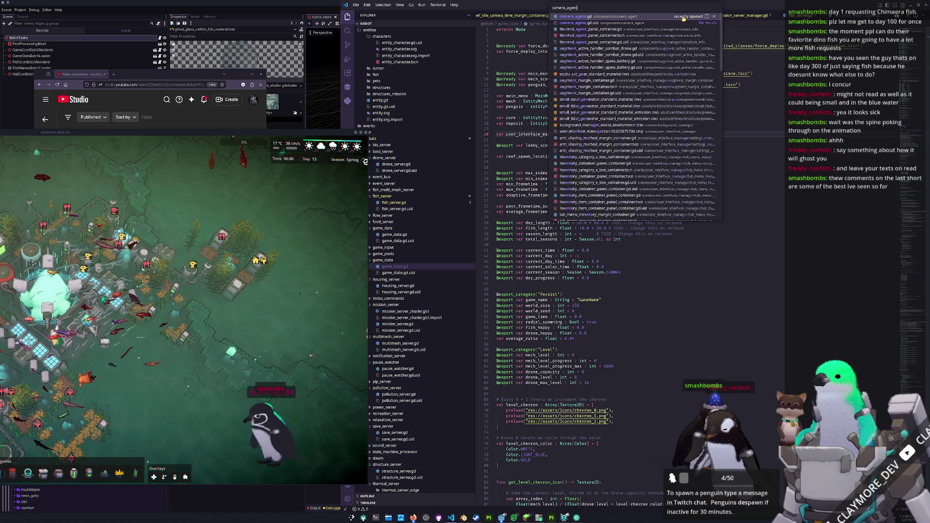
- Review the two idle cull-mask lines in camera_agent.gd, then quick-open game_state.gd
{"action": "key", "text": "Return"}
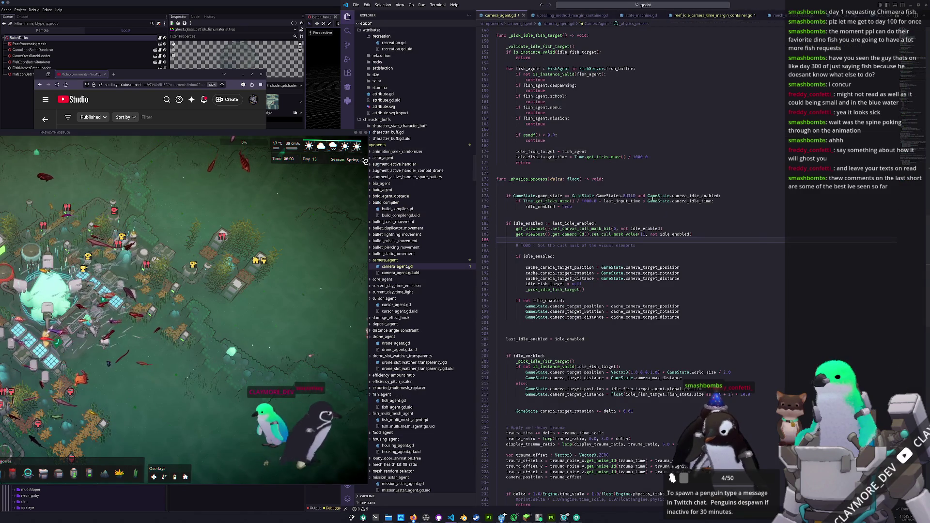
{"action": "left_click_drag", "start_coordinate": [694, 235], "coordinate": [697, 230]}
{"action": "key", "text": "ctrl+c"}
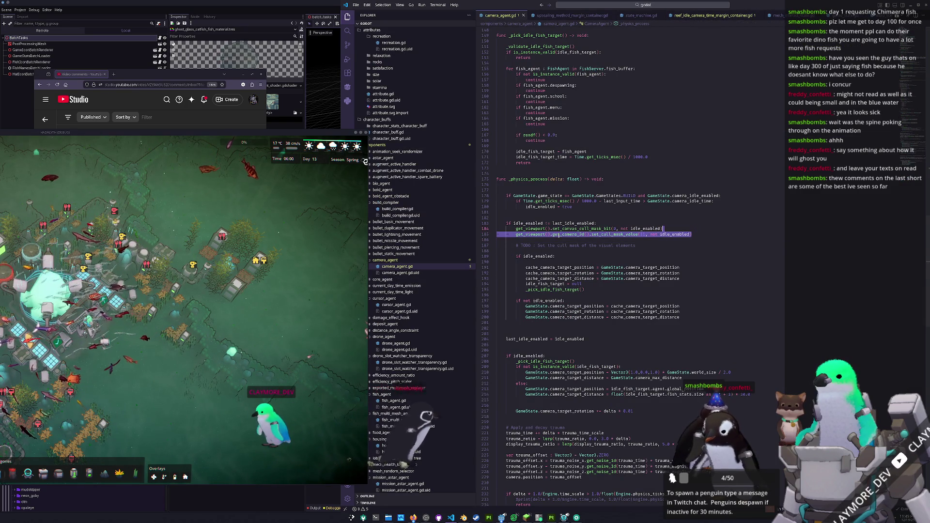
{"action": "key", "text": "ctrl+p"}
{"action": "type", "text": "game_state"}
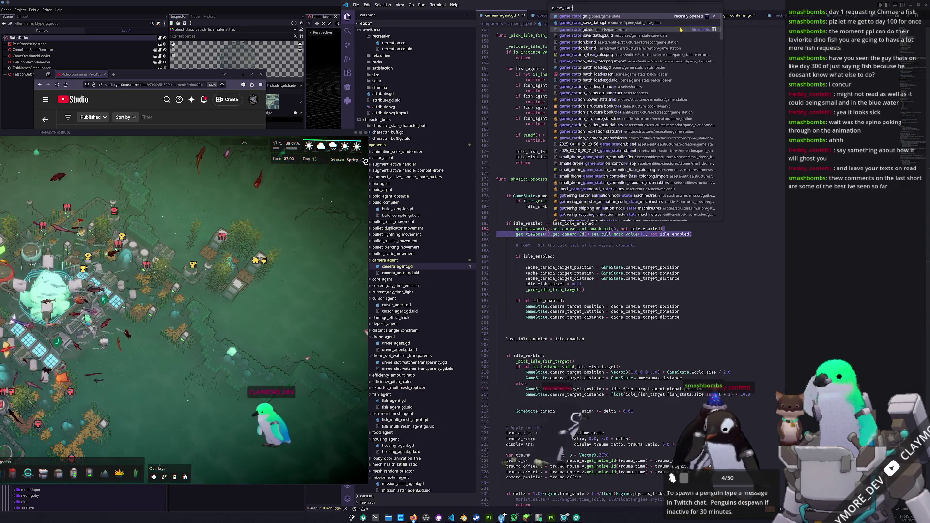
{"action": "key", "text": "Return"}
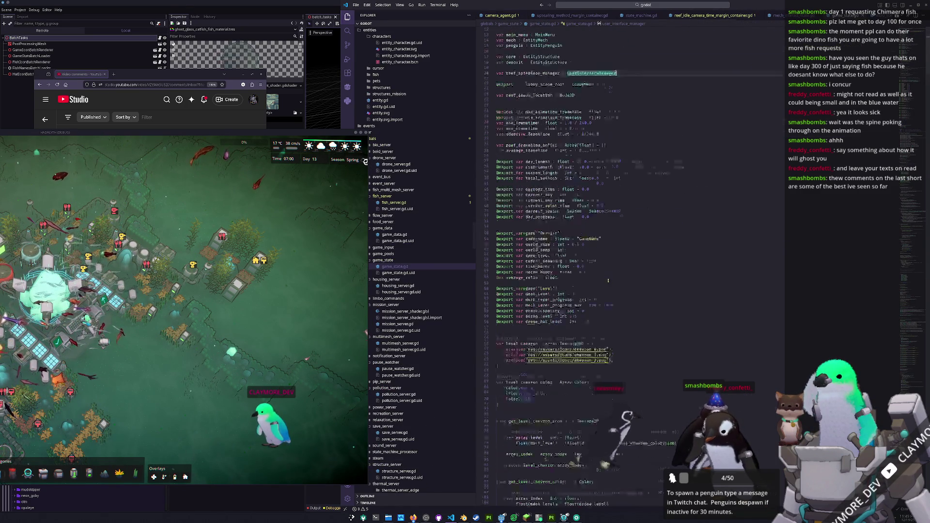
- Scroll game_state.gd down to the close_top_panel branch of _unhandled_input
{"action": "scroll", "coordinate": [585, 287], "scroll_direction": "down", "scroll_amount": 20}
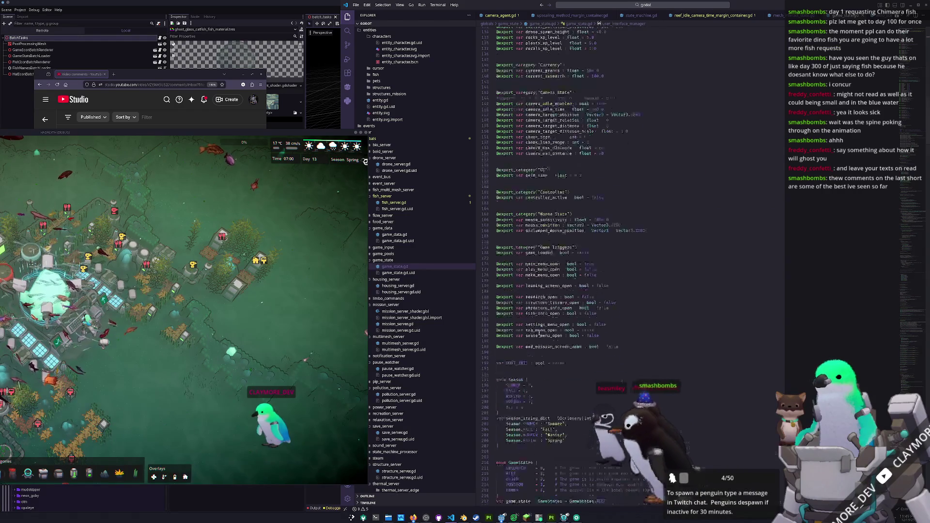
{"action": "scroll", "coordinate": [541, 326], "scroll_direction": "down", "scroll_amount": 20}
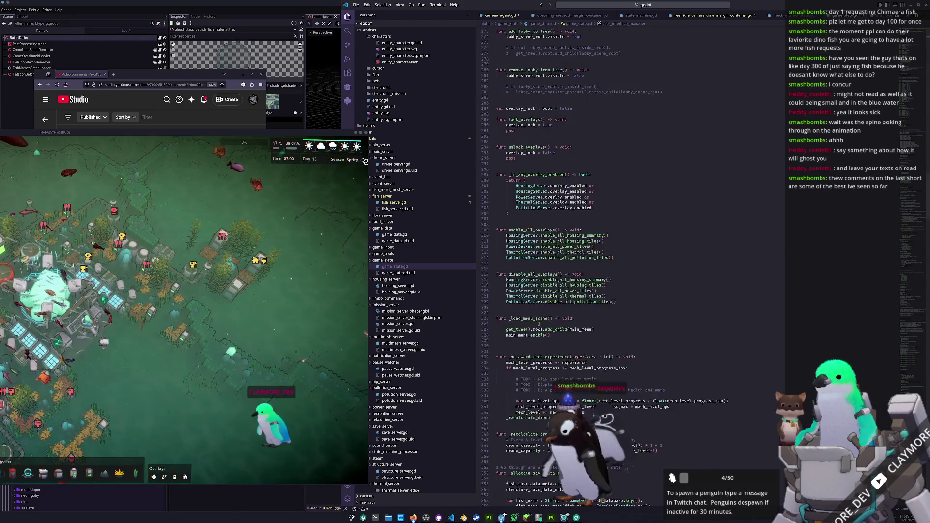
{"action": "scroll", "coordinate": [539, 261], "scroll_direction": "down", "scroll_amount": 5}
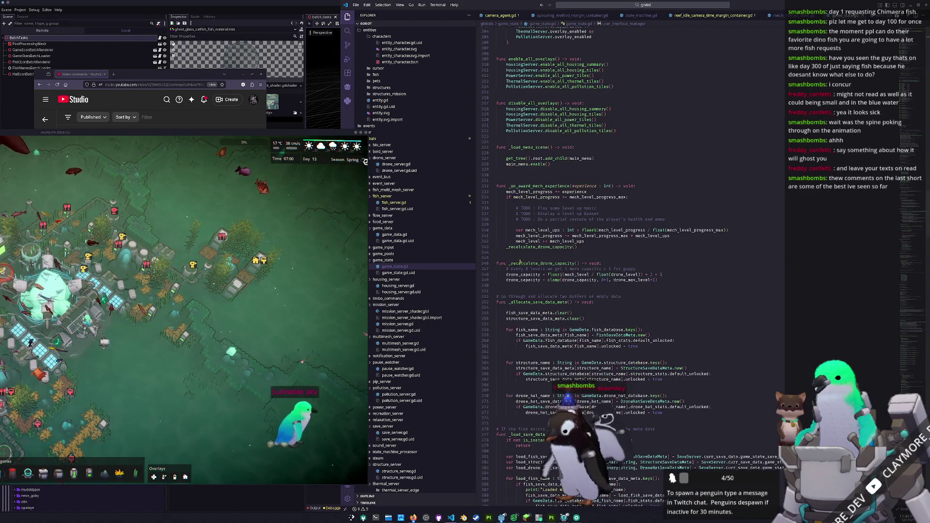
{"action": "scroll", "coordinate": [509, 239], "scroll_direction": "down", "scroll_amount": 15}
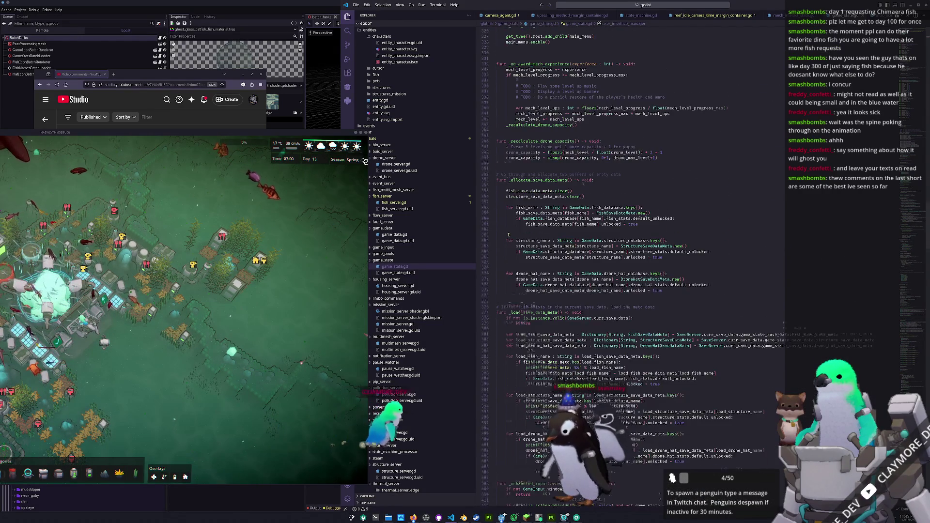
{"action": "scroll", "coordinate": [507, 245], "scroll_direction": "down", "scroll_amount": 8}
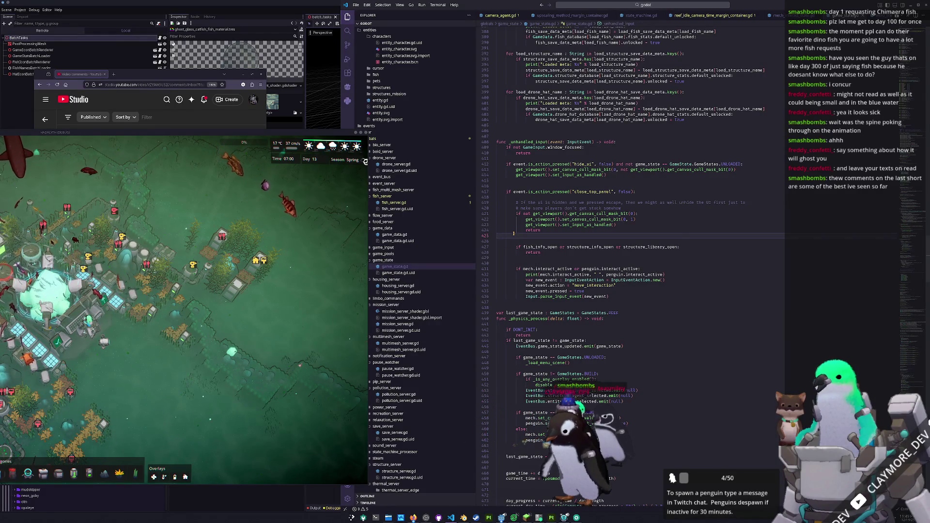
{"action": "scroll", "coordinate": [513, 233], "scroll_direction": "down", "scroll_amount": 2}
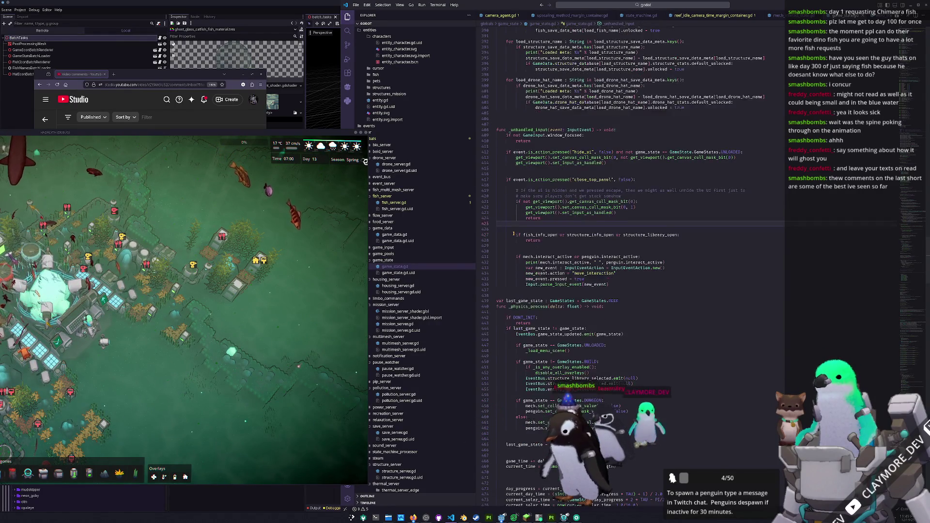
{"action": "scroll", "coordinate": [514, 234], "scroll_direction": "up", "scroll_amount": 1}
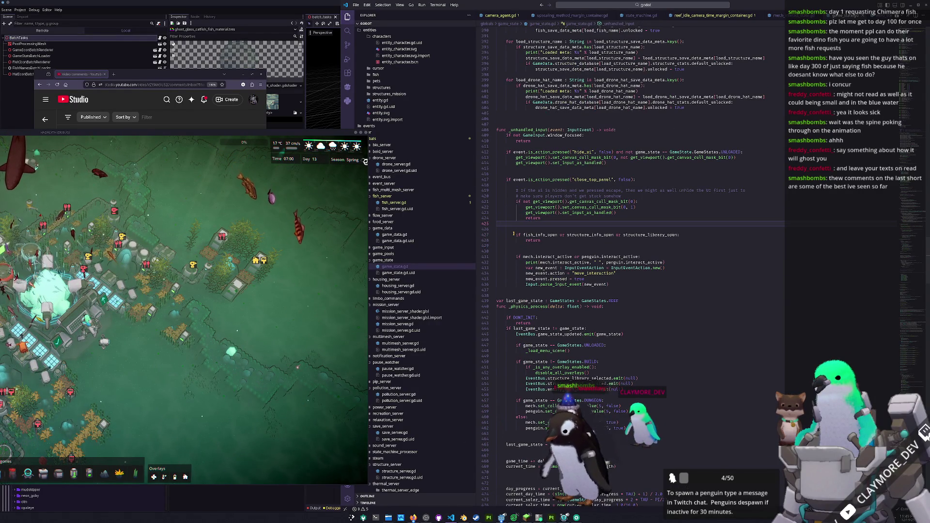
{"action": "key", "text": "Up"}
{"action": "key", "text": "Up"}
- Paste the camera cull-mask line, set its argument to true, and copy the set_cull_mask_value(11, true) line
{"action": "key", "text": "Return"}
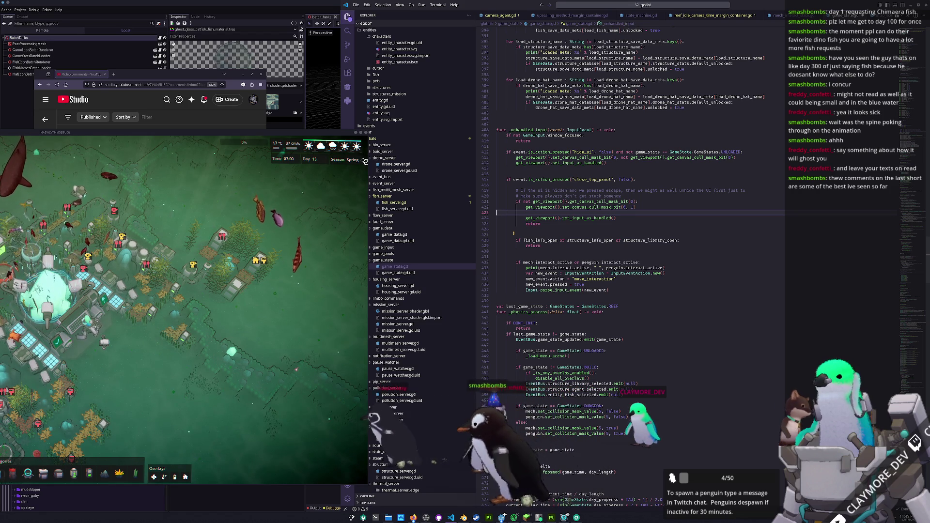
{"action": "key", "text": "ctrl+v"}
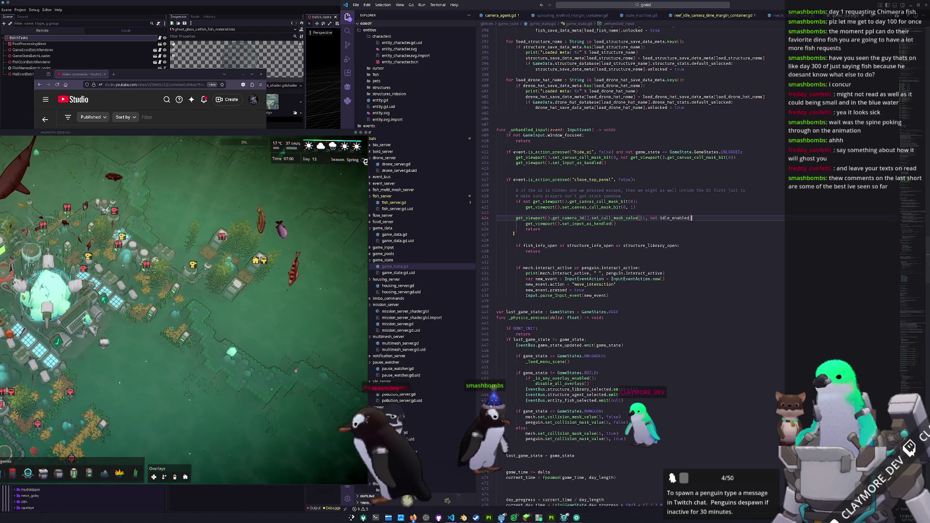
{"action": "key", "text": "End"}
{"action": "key", "text": "Left"}
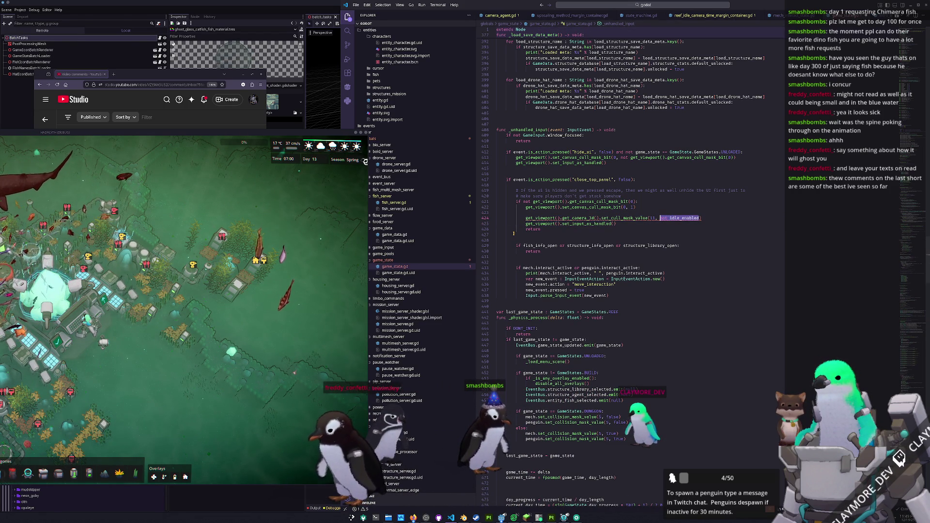
{"action": "type", "text": "rue"}
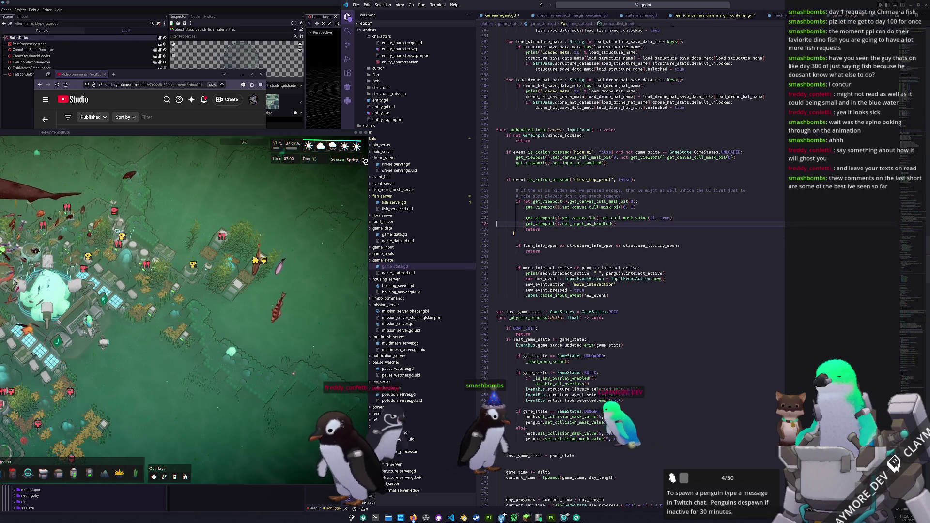
{"action": "key", "text": "BackSpace"}
{"action": "key", "text": "shift+End"}
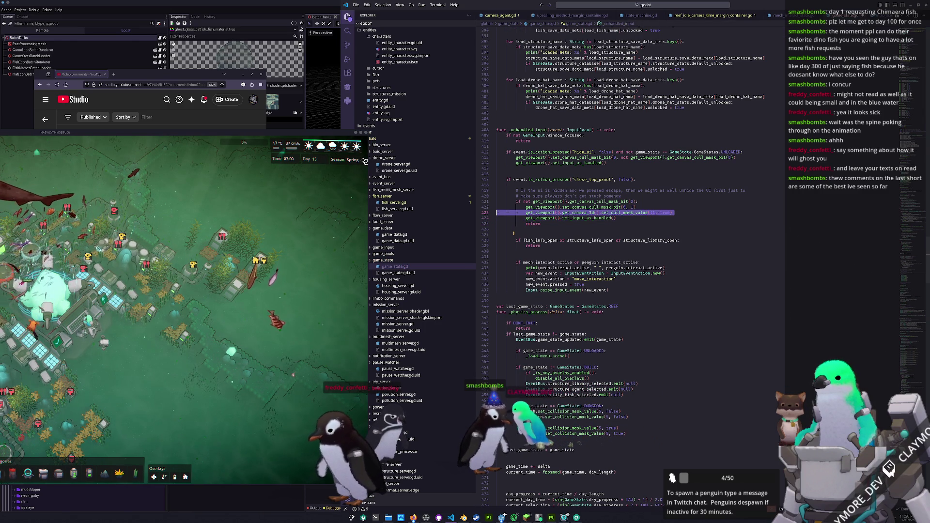
{"action": "key", "text": "ctrl+c"}
- Paste it under the hide_ui calls, replacing true with not get_viewport().get_camera_3d().get_cull_mask_value(11)
{"action": "key", "text": "Up"}
{"action": "key", "text": "Up"}
{"action": "key", "text": "Up"}
{"action": "key", "text": "Return"}
{"action": "key", "text": "Up"}
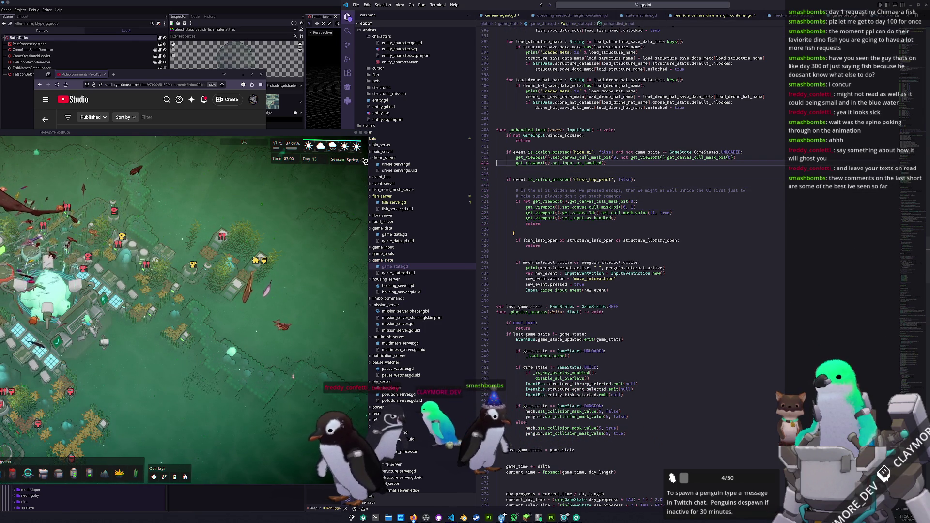
{"action": "key", "text": "ctrl+v"}
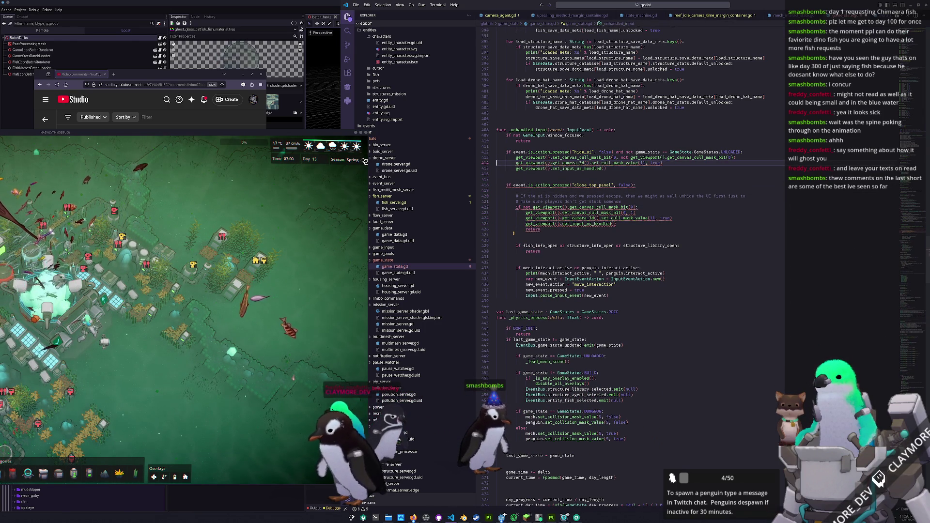
{"action": "key", "text": "ctrl+shift+Left"}
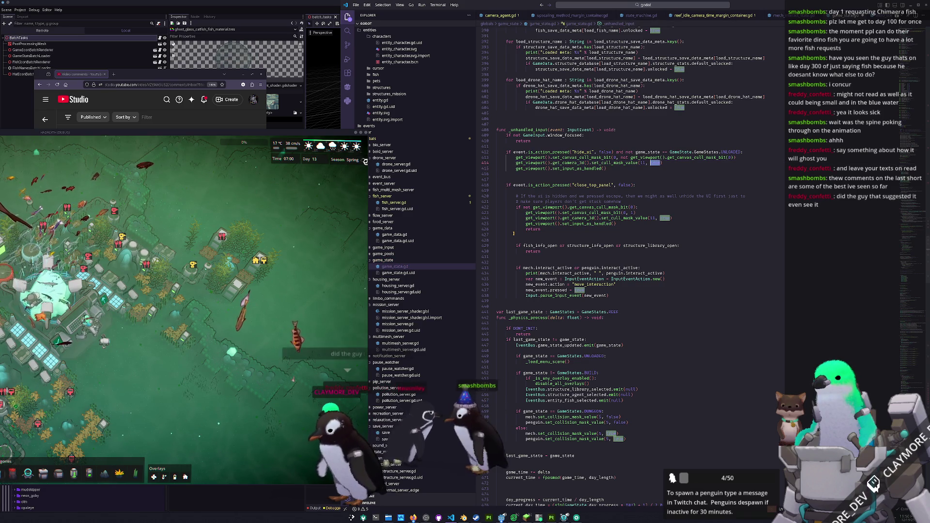
{"action": "type", "text": "not ge"}
{"action": "type", "text": "t_viewport()"}
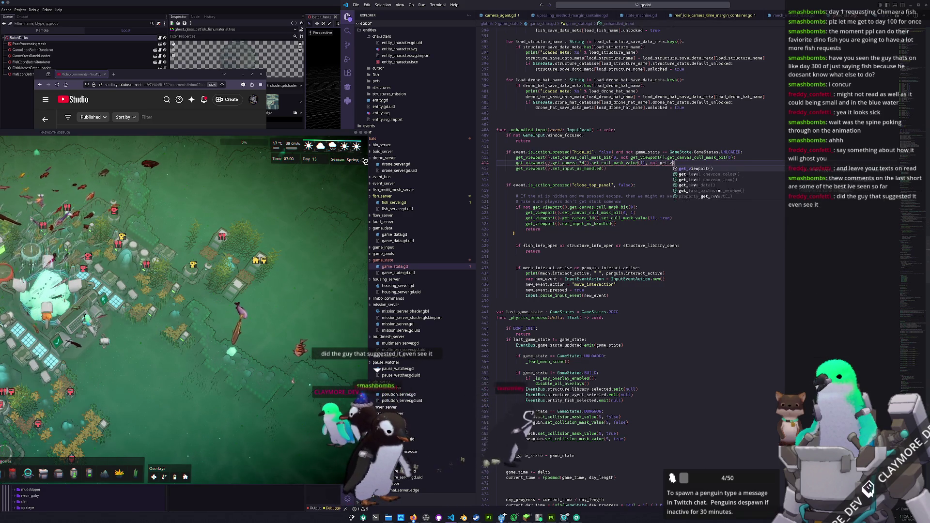
{"action": "type", "text": ".get_camera_3d"}
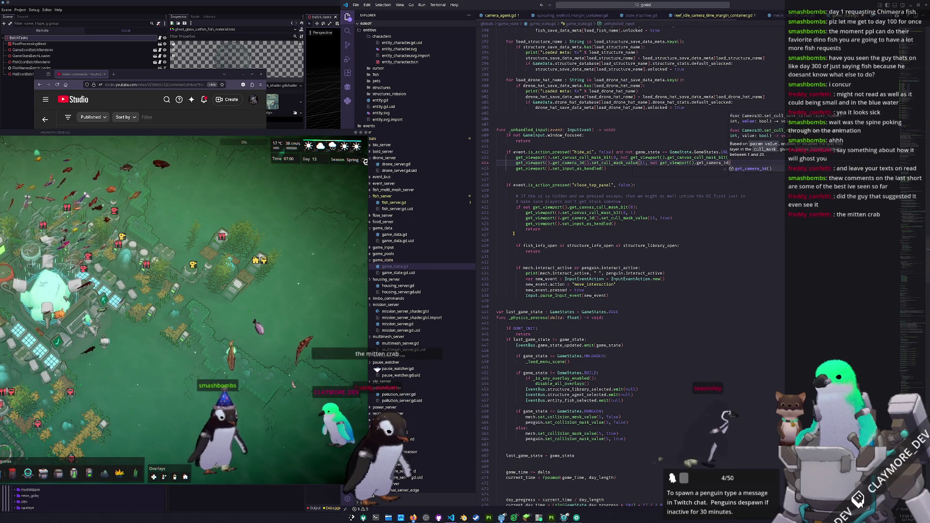
{"action": "type", "text": "()"}
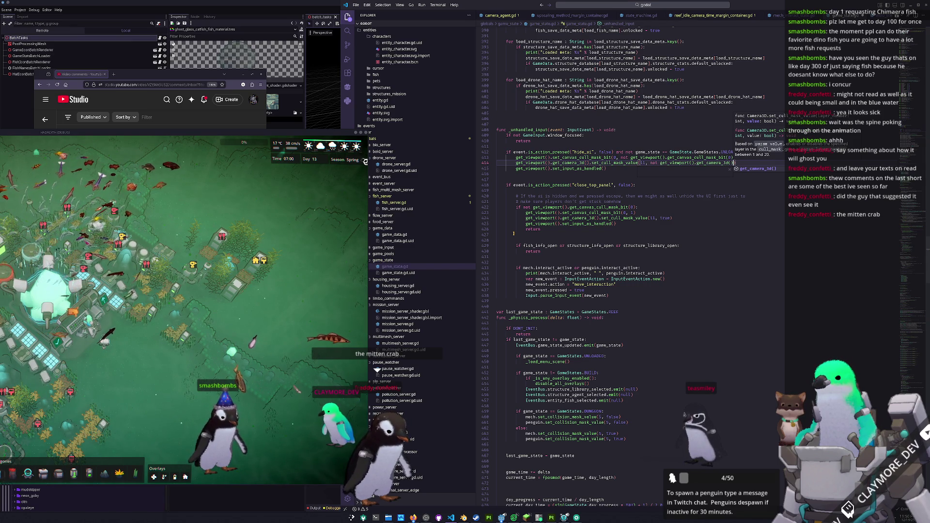
{"action": "type", "text": "."}
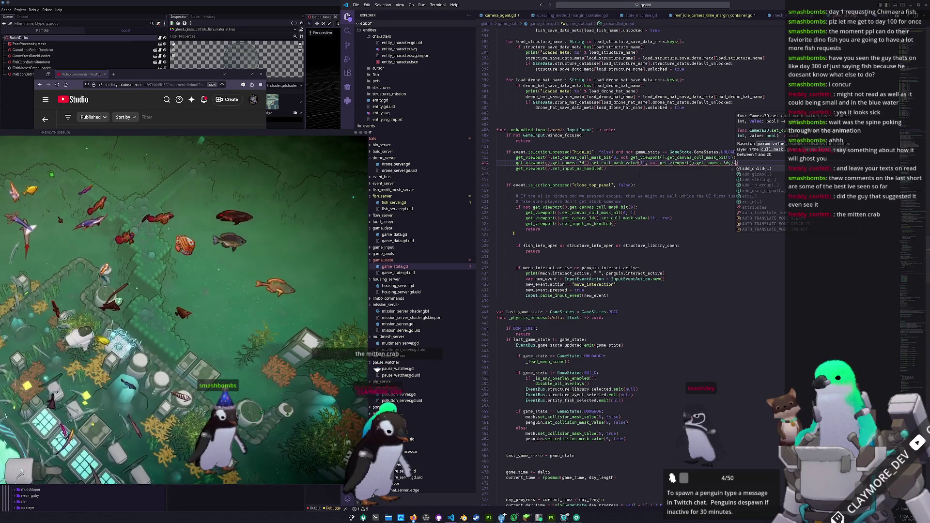
{"action": "type", "text": "get_cu"}
{"action": "key", "text": "Return"}
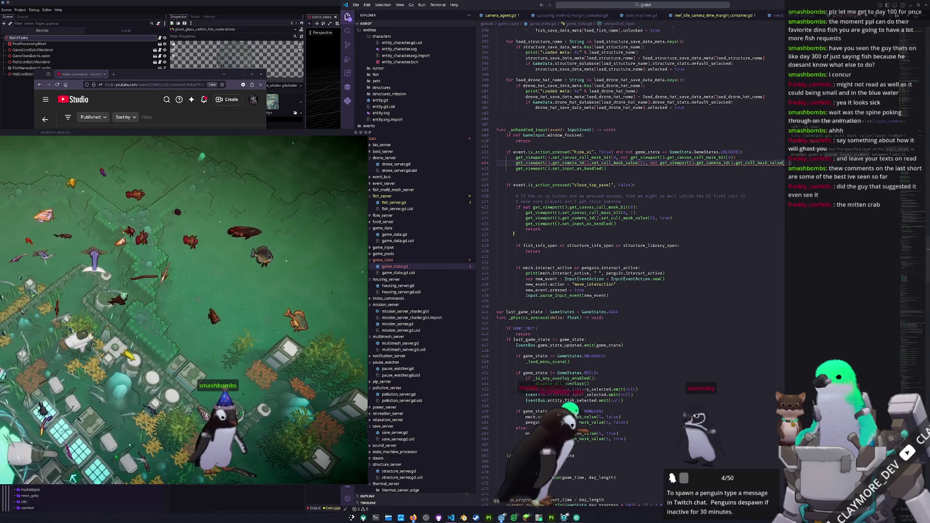
{"action": "type", "text": "11)"}
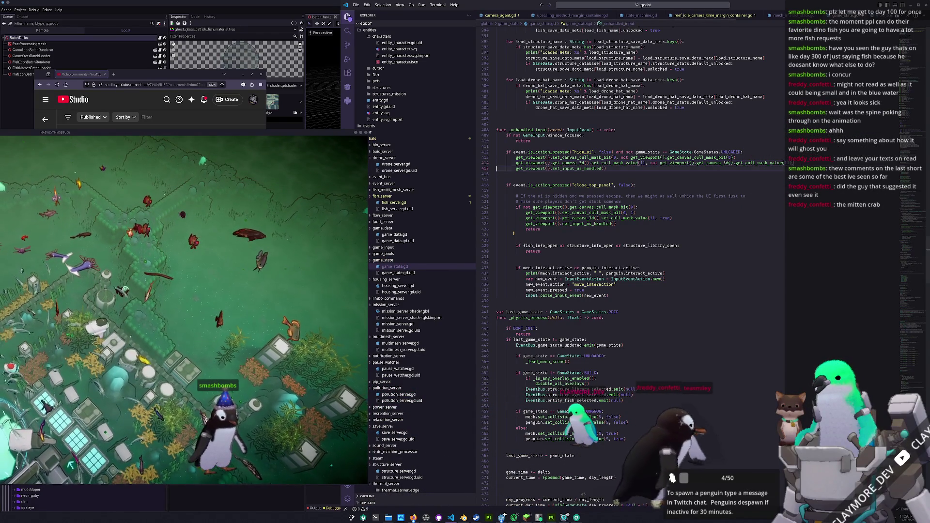
- Delete the extra blank line below the hide-UI block and move the game window toward the centre
{"action": "key", "text": "Down"}
{"action": "key", "text": "Up"}
{"action": "key", "text": "Up"}
{"action": "key", "text": "Up"}
{"action": "key", "text": "Down"}
{"action": "key", "text": "Down"}
{"action": "key", "text": "Down"}
{"action": "key", "text": "Delete"}
{"action": "key", "text": "Down"}
{"action": "key", "text": "Down"}
{"action": "key", "text": "Down"}
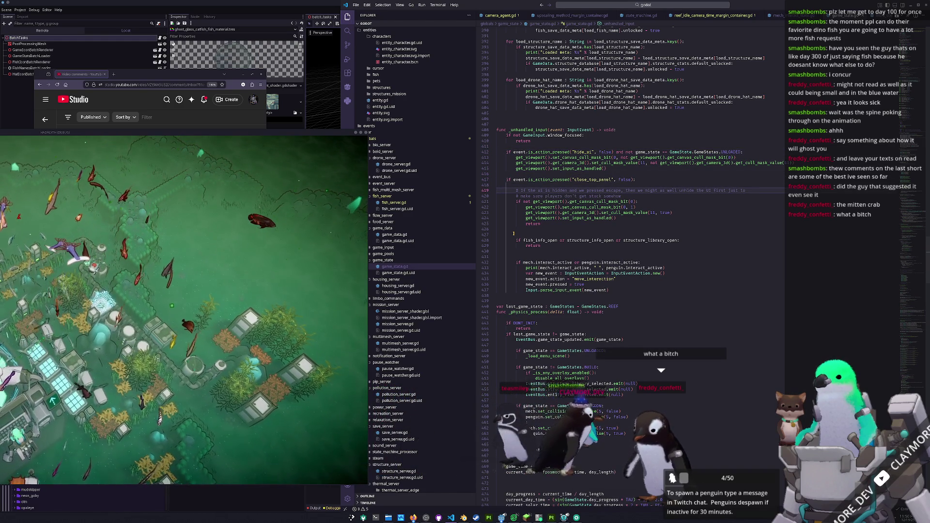
{"action": "left_click_drag", "start_coordinate": [315, 130], "coordinate": [767, 146]}
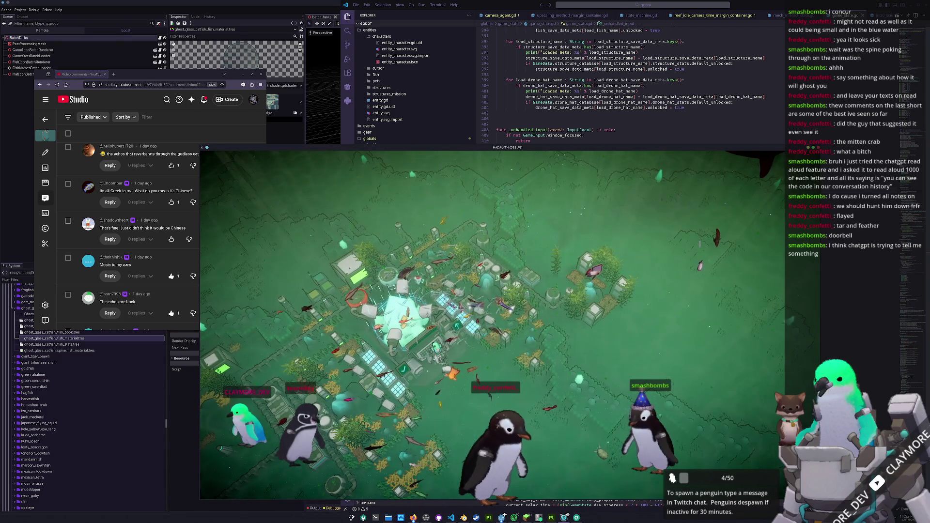
- Zoom the game camera out to frame the whole reef base and its surroundings
{"action": "mouse_move", "coordinate": [565, 414]}
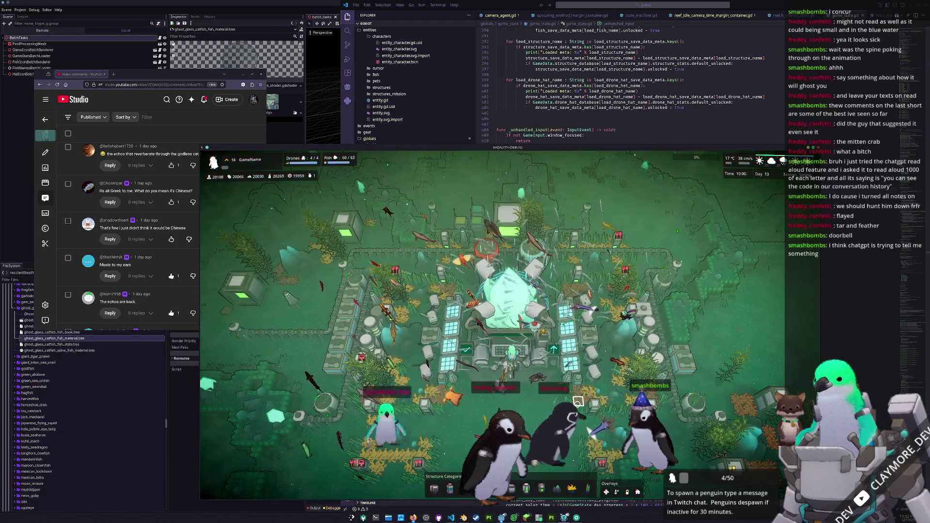
{"action": "scroll", "coordinate": [578, 402], "scroll_direction": "down", "scroll_amount": 3}
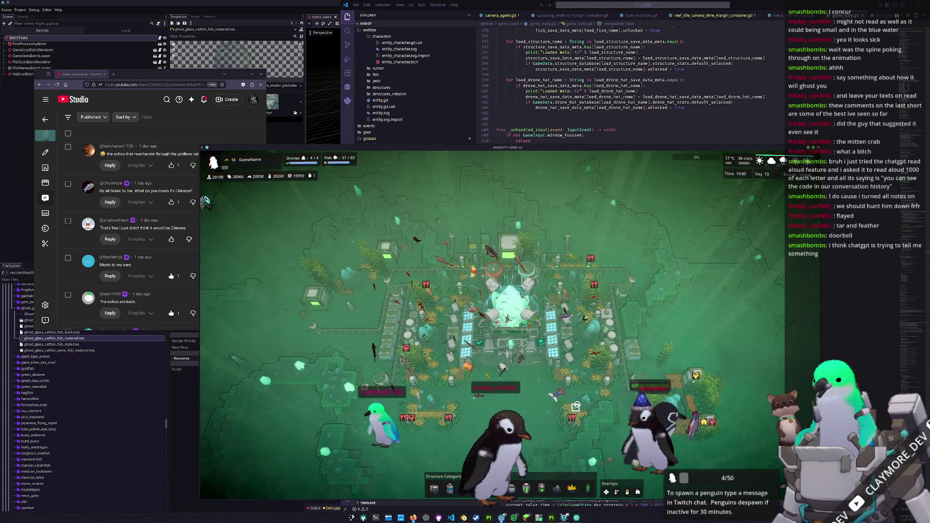
{"action": "scroll", "coordinate": [577, 402], "scroll_direction": "down", "scroll_amount": 3}
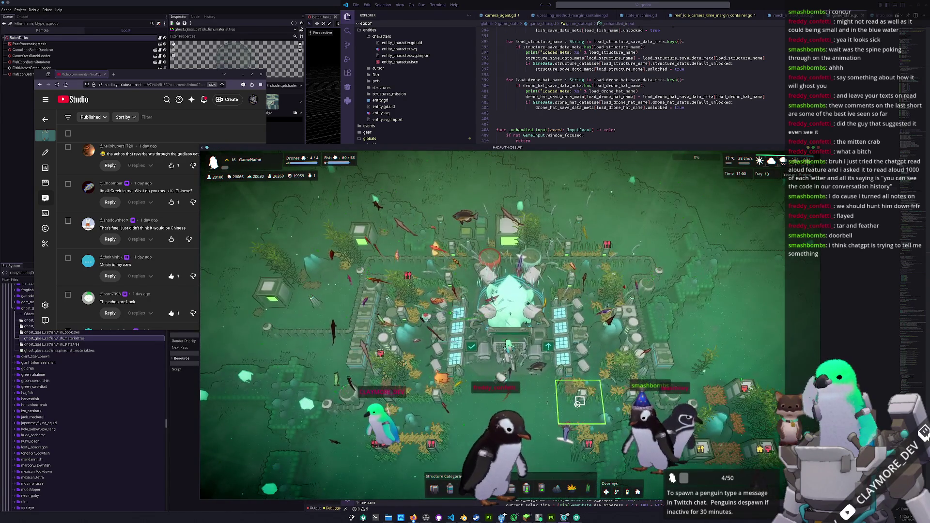
{"action": "scroll", "coordinate": [576, 403], "scroll_direction": "down", "scroll_amount": 2}
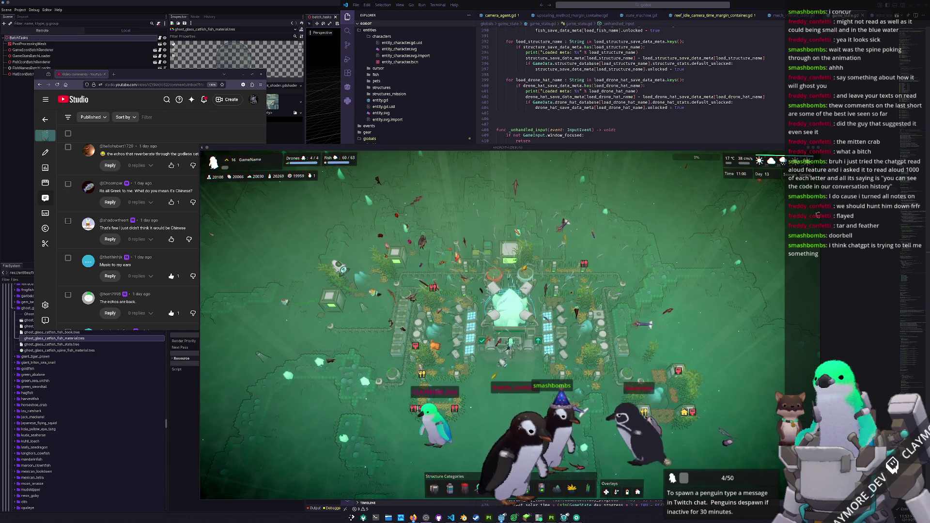
{"action": "key", "text": "alt+Tab"}
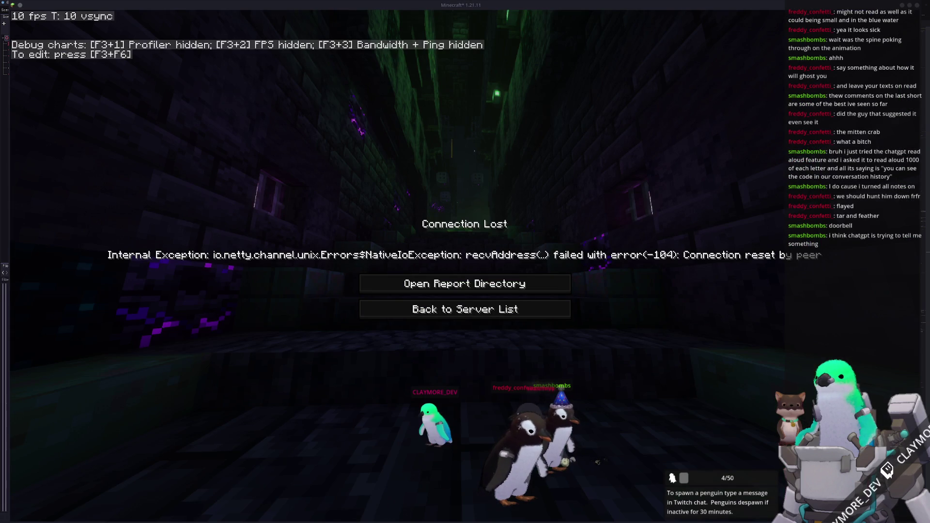
{"action": "key", "text": "alt+Tab"}
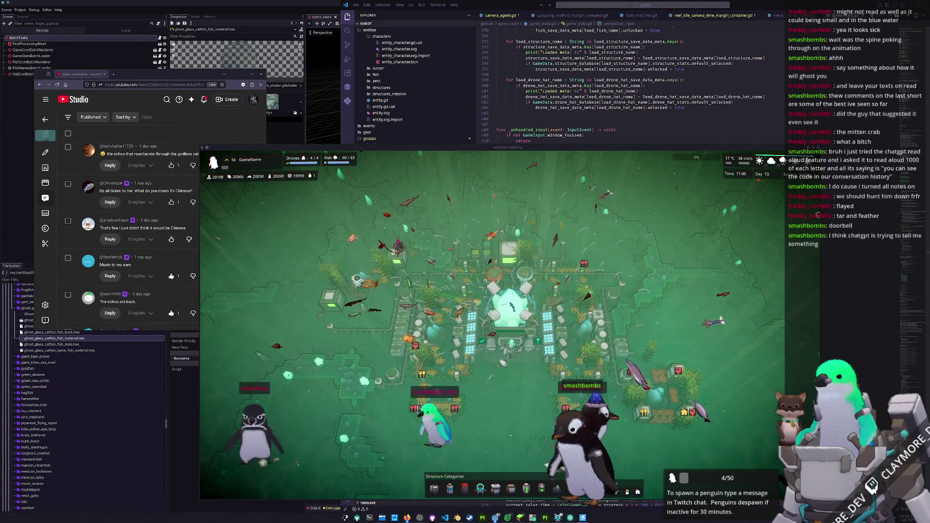
- Maximize the game window, hide the HUD with F1, and zoom in on the reef fish
{"action": "key", "text": "super+Up"}
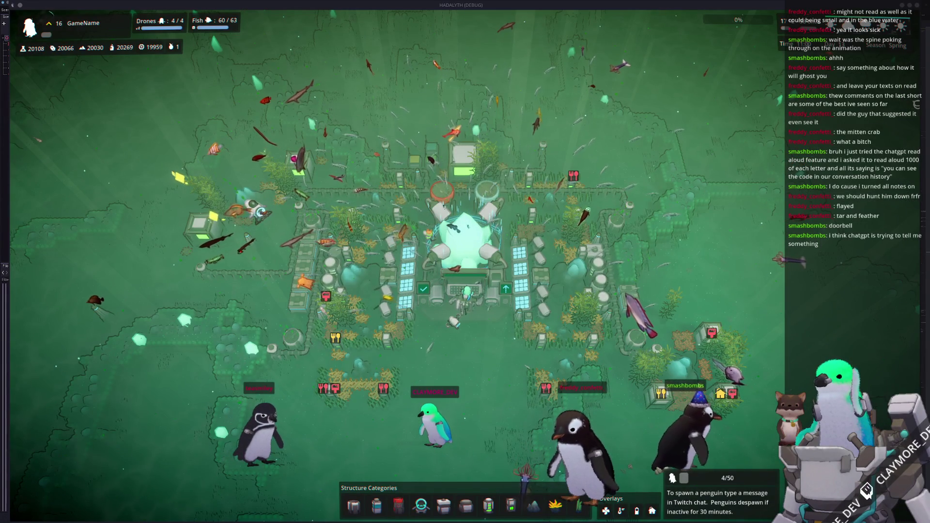
{"action": "key", "text": "F1"}
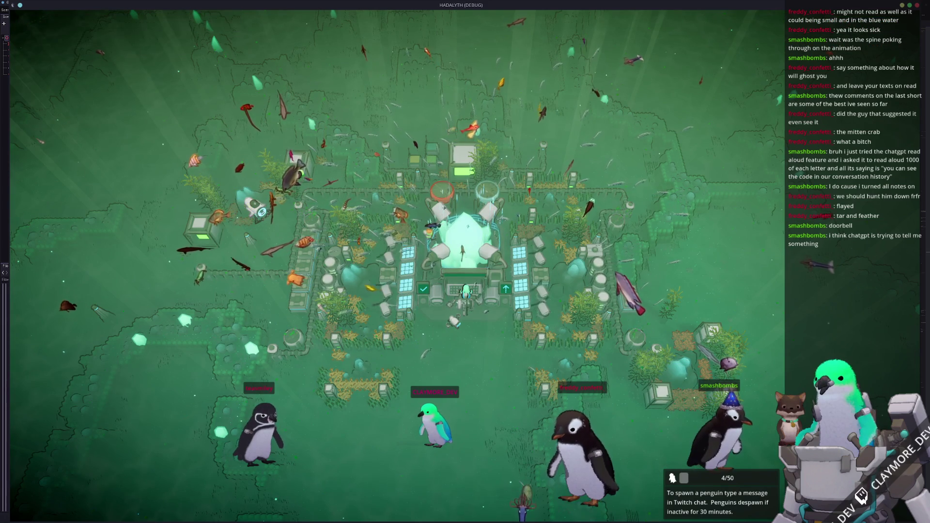
{"action": "scroll", "coordinate": [744, 340], "scroll_direction": "up", "scroll_amount": 2}
{"action": "scroll", "coordinate": [465, 262], "scroll_direction": "up", "scroll_amount": 5}
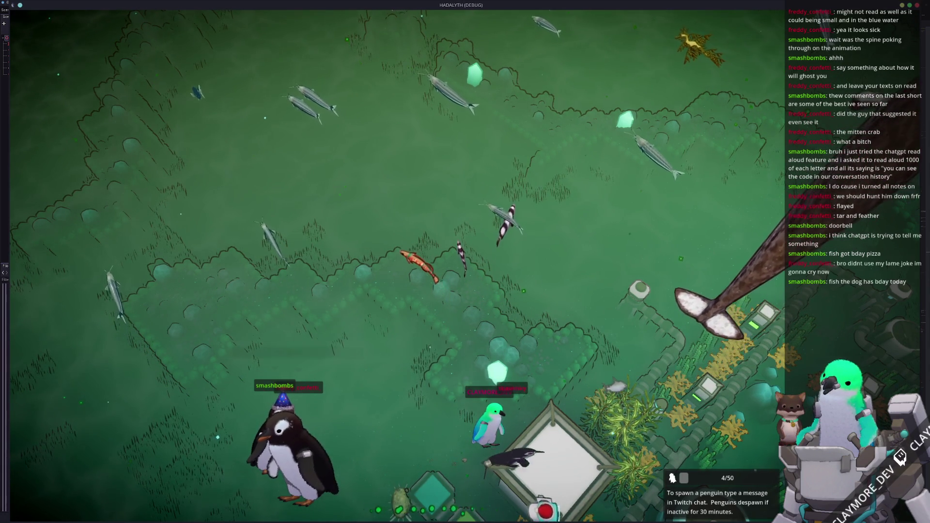
- Save the game from the Pause Menu, resume, and close the running game
{"action": "key", "text": "Escape"}
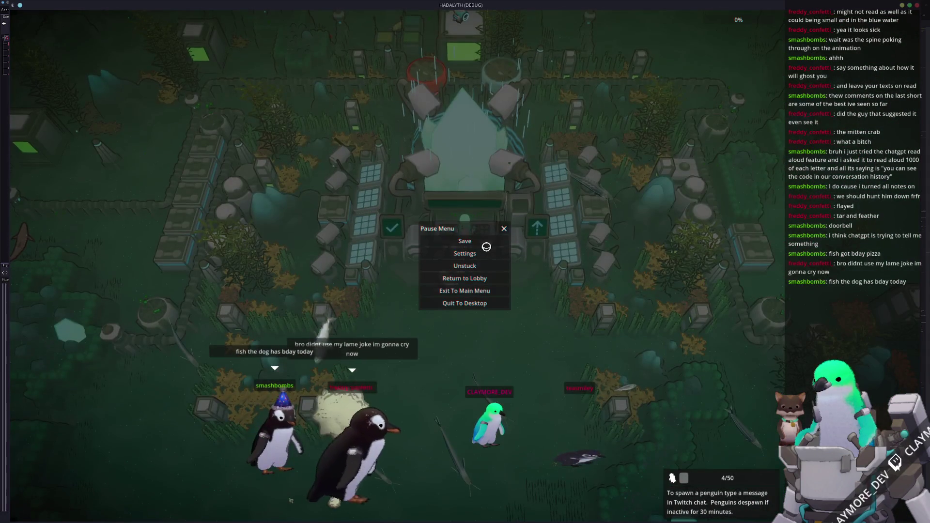
{"action": "left_click", "coordinate": [472, 241]}
{"action": "key", "text": "Escape"}
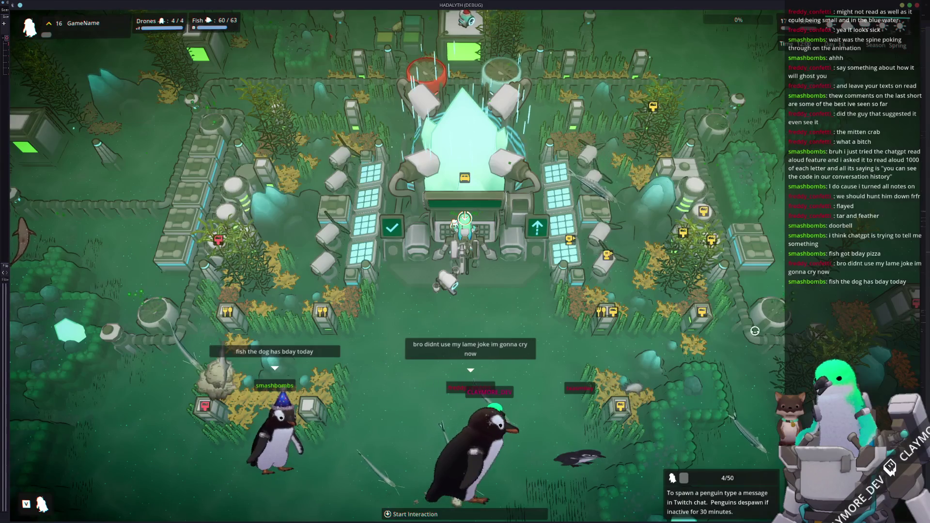
{"action": "key", "text": "alt+F4"}
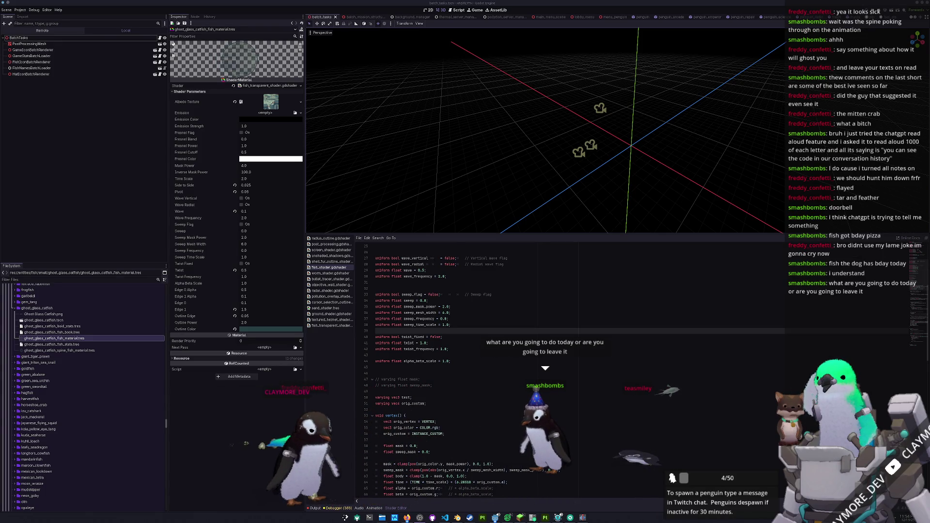
- Bring OBS Studio up and float its window near the screen centre
{"action": "key", "text": "alt+Tab"}
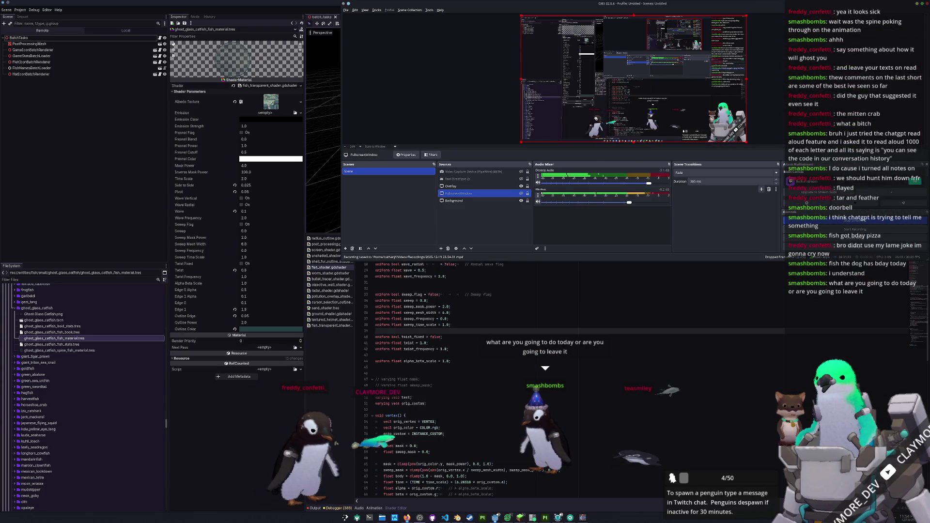
{"action": "key", "text": "super+Up"}
{"action": "key", "text": "super+Down"}
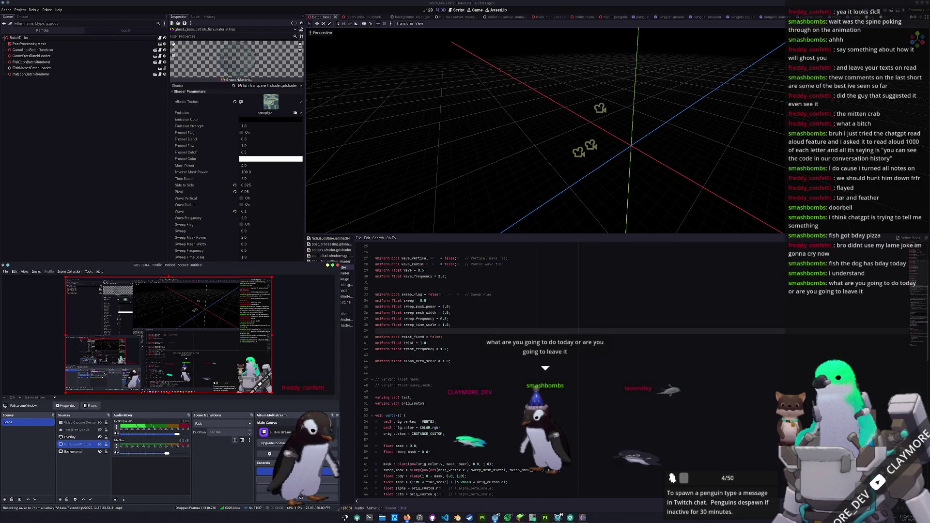
{"action": "mouse_move", "coordinate": [275, 274]}
{"action": "left_mouse_down"}
{"action": "mouse_move", "coordinate": [374, 266]}
{"action": "mouse_move", "coordinate": [398, 211]}
{"action": "left_mouse_up"}
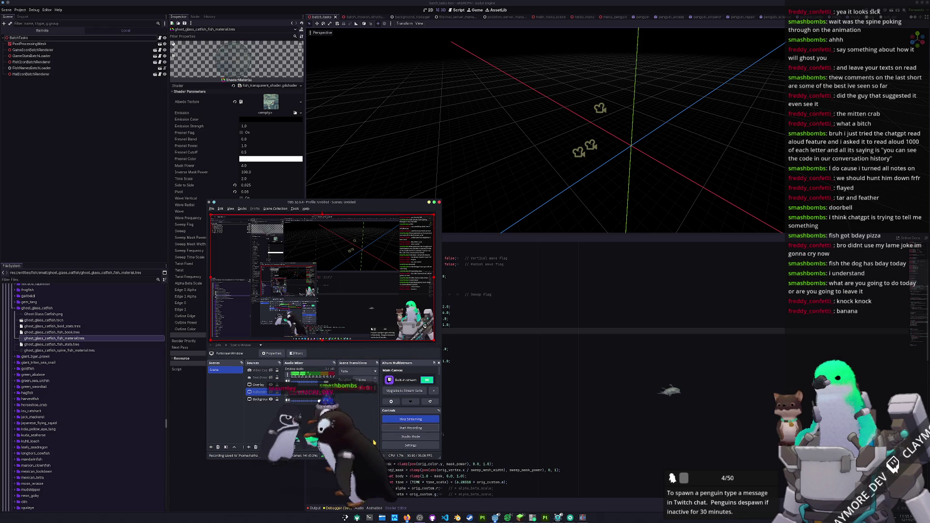
- Record and stop a fresh screen clip, then create a new Vertical HD 30 fps Kdenlive project
{"action": "key", "text": "ctrl+shift+r"}
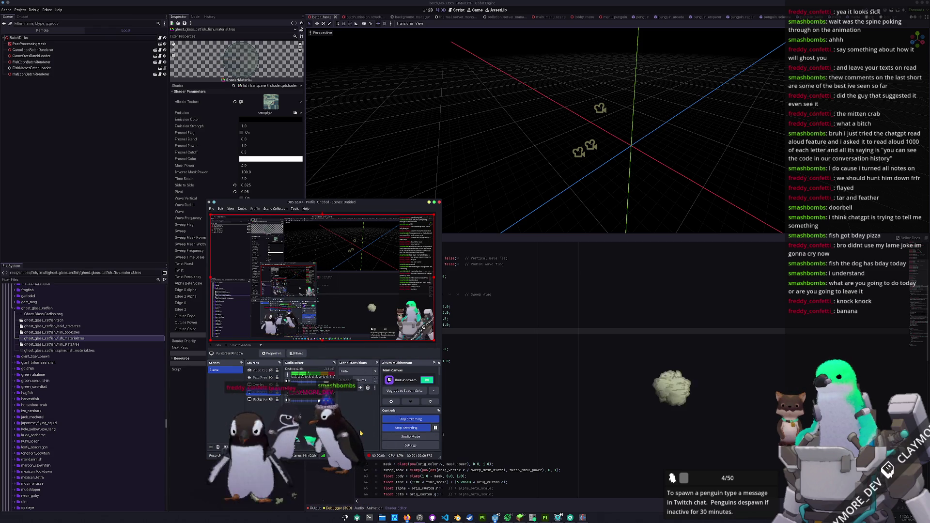
{"action": "left_click", "coordinate": [402, 428]}
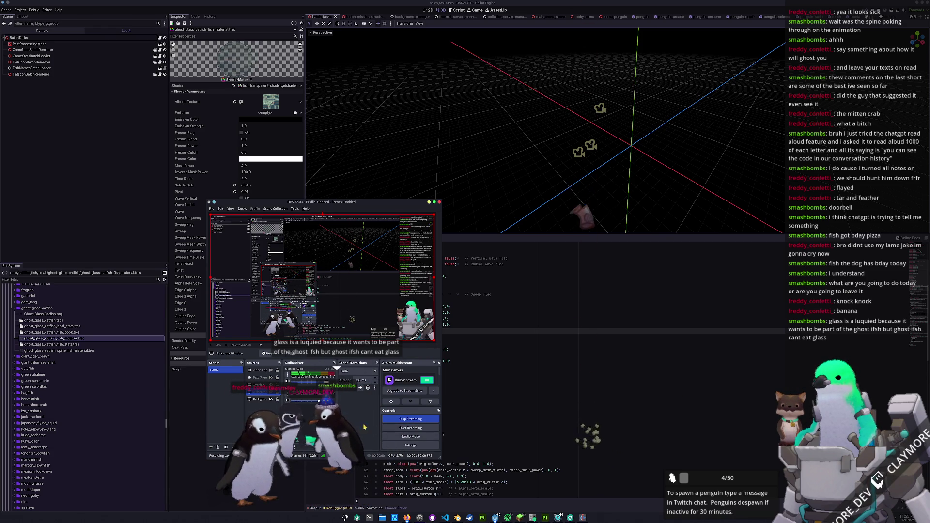
{"action": "left_click", "coordinate": [399, 430]}
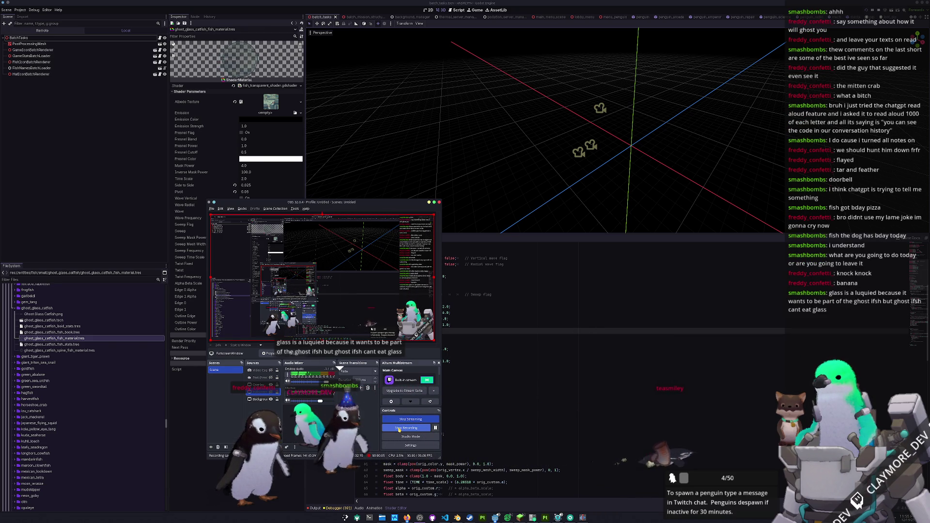
{"action": "left_click", "coordinate": [399, 429]}
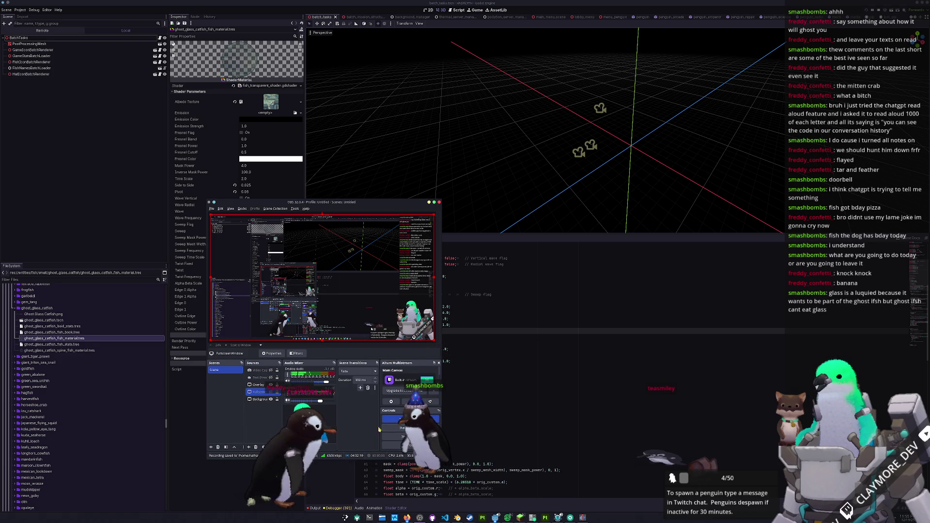
{"action": "left_click", "coordinate": [582, 517]}
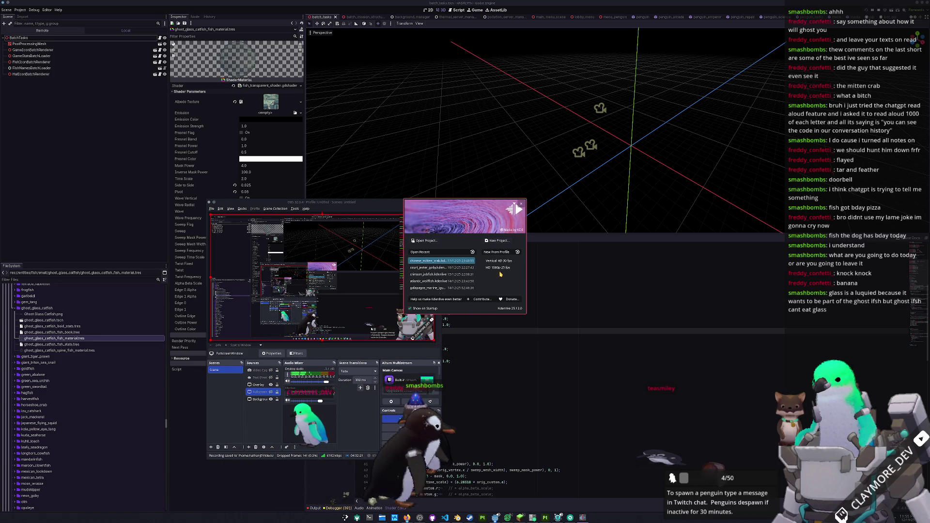
{"action": "double_click", "coordinate": [505, 262]}
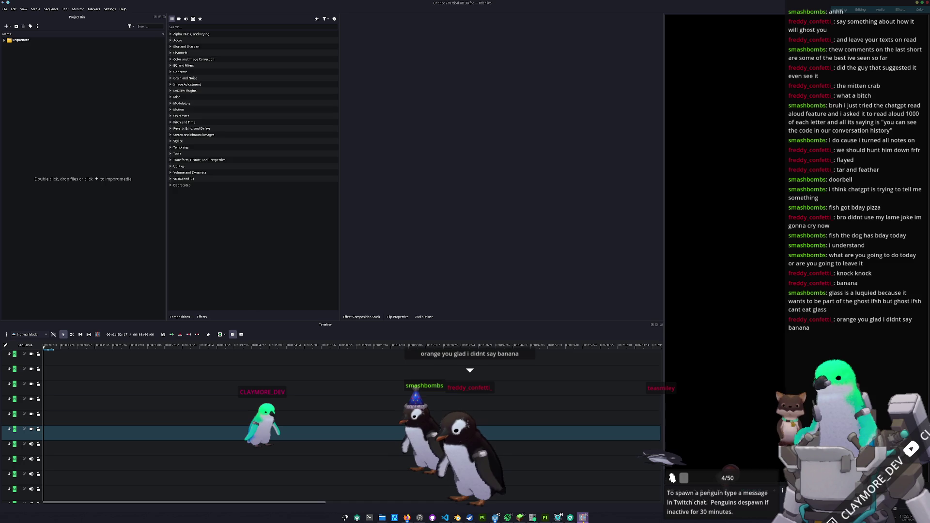
- Raise the empty Kdenlive project, then open the Dolphin file manager over it
{"action": "left_click", "coordinate": [419, 517]}
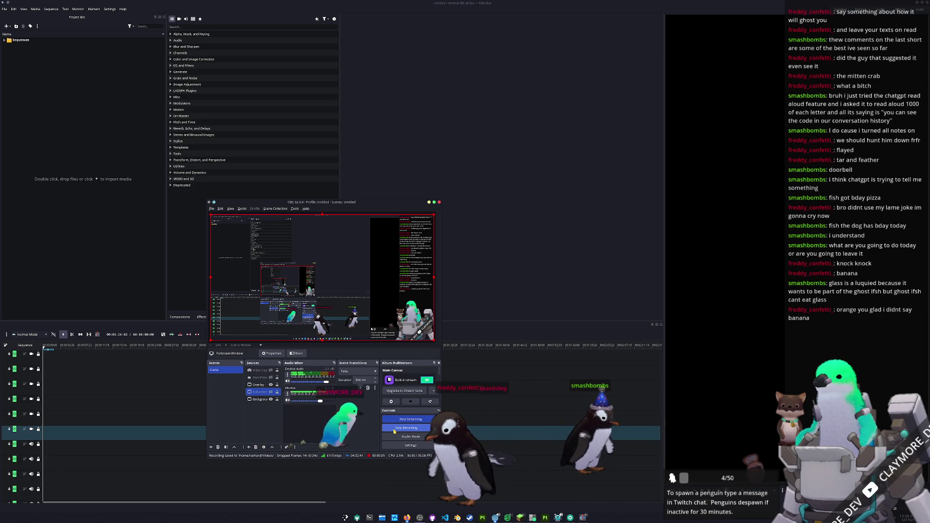
{"action": "left_click", "coordinate": [523, 287]}
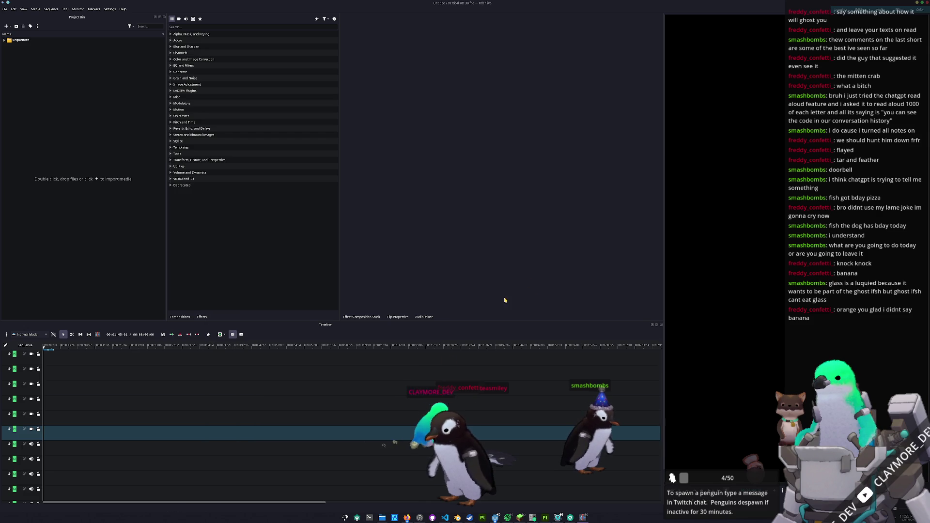
{"action": "left_click", "coordinate": [382, 517]}
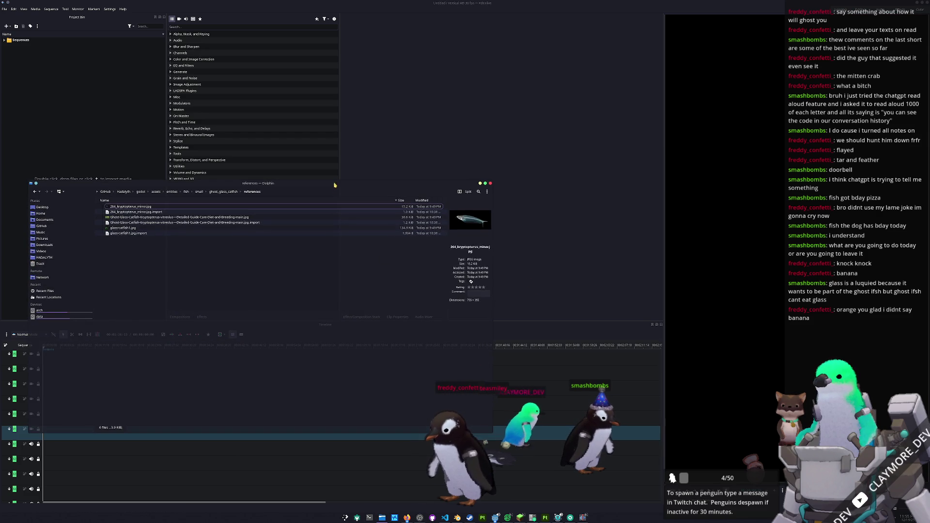
- Move Dolphin to the right and browse to the Videos > Recordings folder
{"action": "left_click_drag", "start_coordinate": [328, 207], "coordinate": [672, 207]}
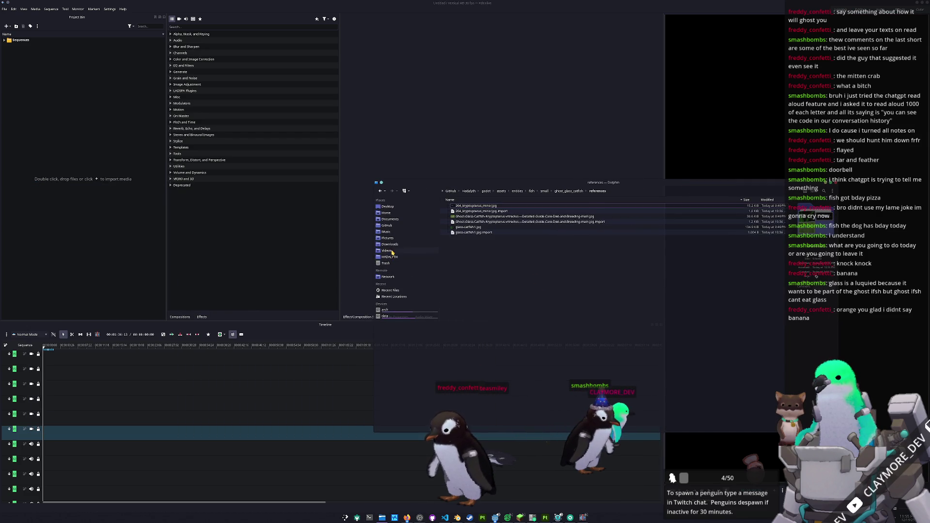
{"action": "left_click", "coordinate": [387, 251]}
{"action": "left_click", "coordinate": [447, 223]}
{"action": "scroll", "coordinate": [474, 315], "scroll_direction": "down", "scroll_amount": 10}
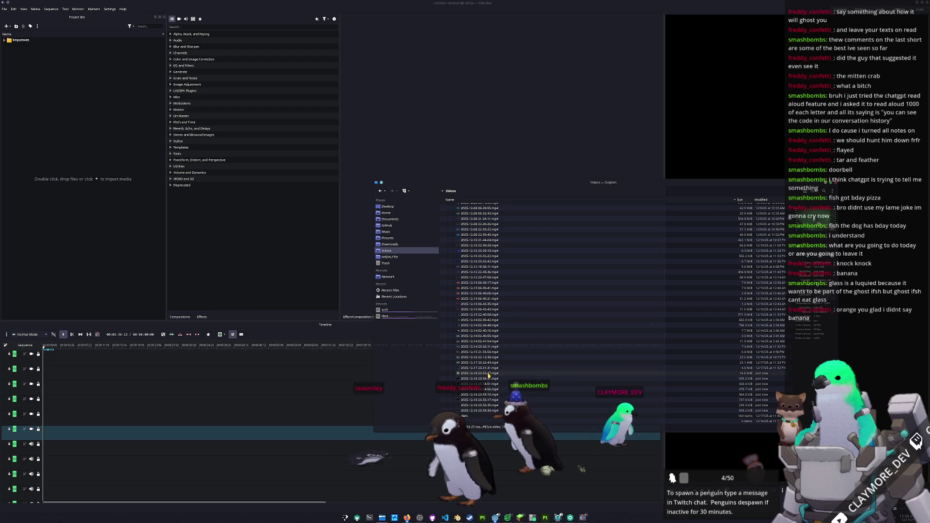
- Import the mp4 recordings into the Project Bin and place 23-53-27.mp4 at the timeline start
{"action": "left_click", "coordinate": [482, 373]}
{"action": "mouse_move", "coordinate": [479, 410]}
{"action": "left_mouse_down"}
{"action": "mouse_move", "coordinate": [475, 387]}
{"action": "mouse_move", "coordinate": [248, 260]}
{"action": "mouse_move", "coordinate": [103, 161]}
{"action": "left_mouse_up"}
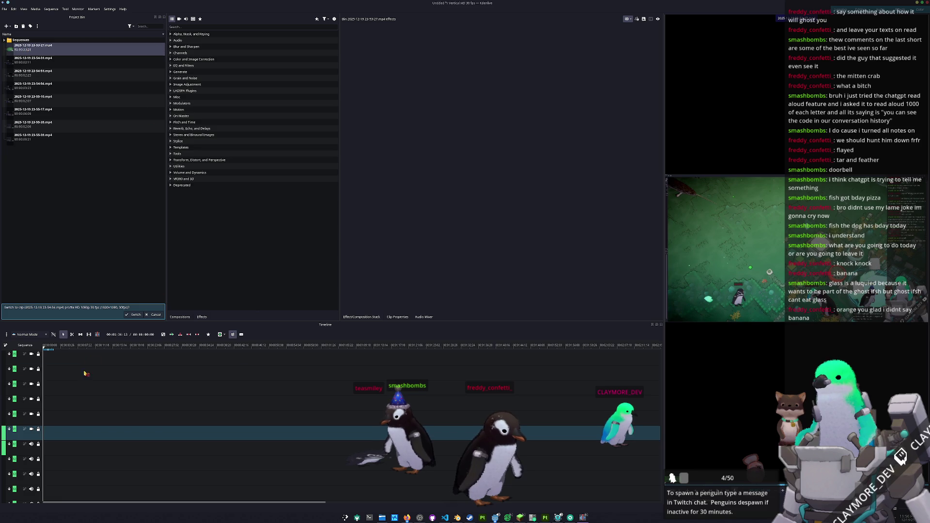
{"action": "left_click_drag", "start_coordinate": [92, 360], "coordinate": [37, 440]}
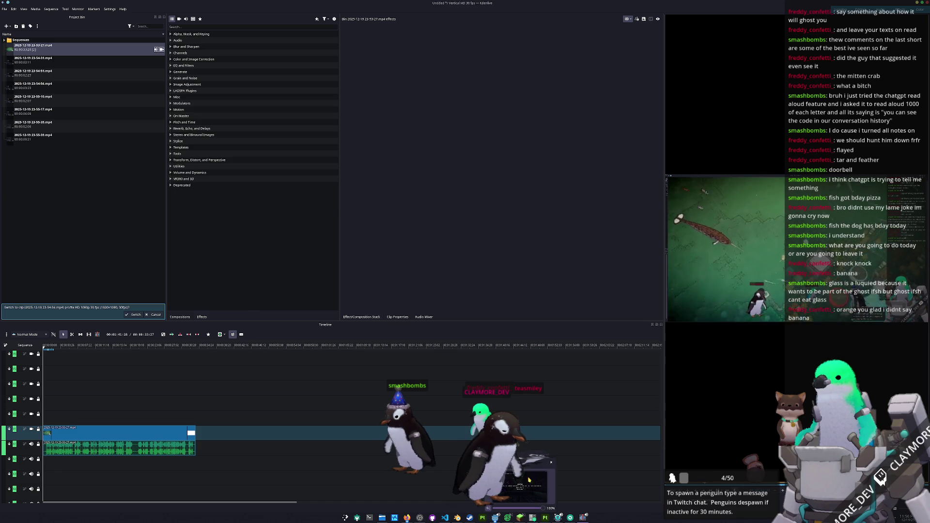
{"action": "left_click", "coordinate": [520, 517]}
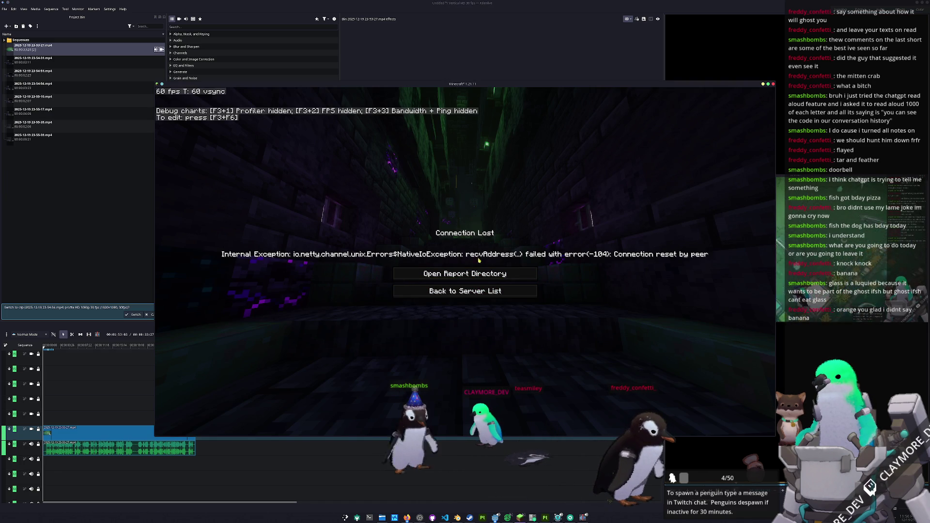
- Reconnect Minecraft to the multiplayer server, pause on the Game Menu, and switch back to Kdenlive
{"action": "left_click", "coordinate": [476, 293]}
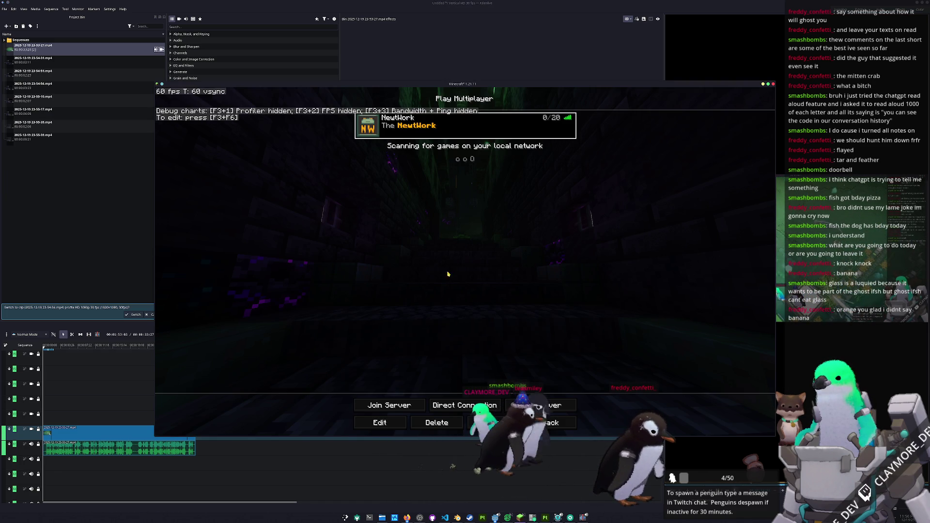
{"action": "left_click", "coordinate": [390, 419]}
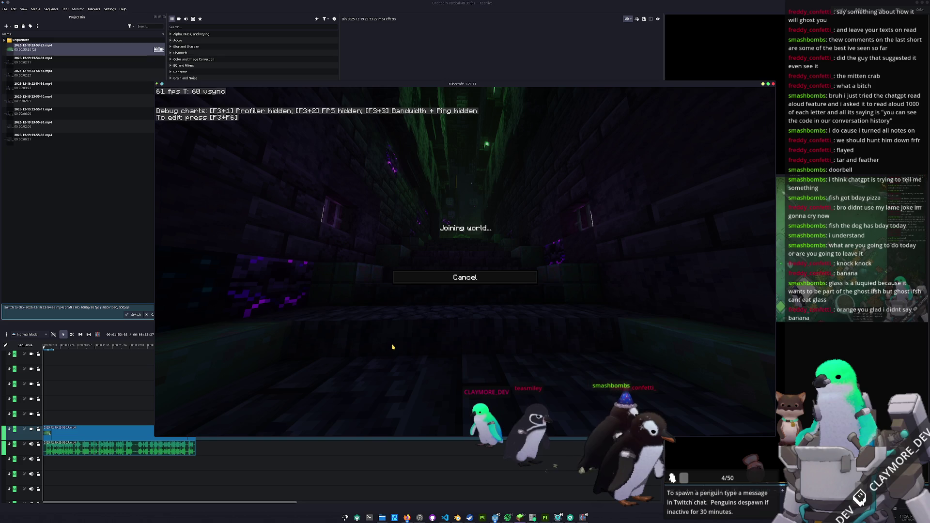
{"action": "key", "text": "Escape"}
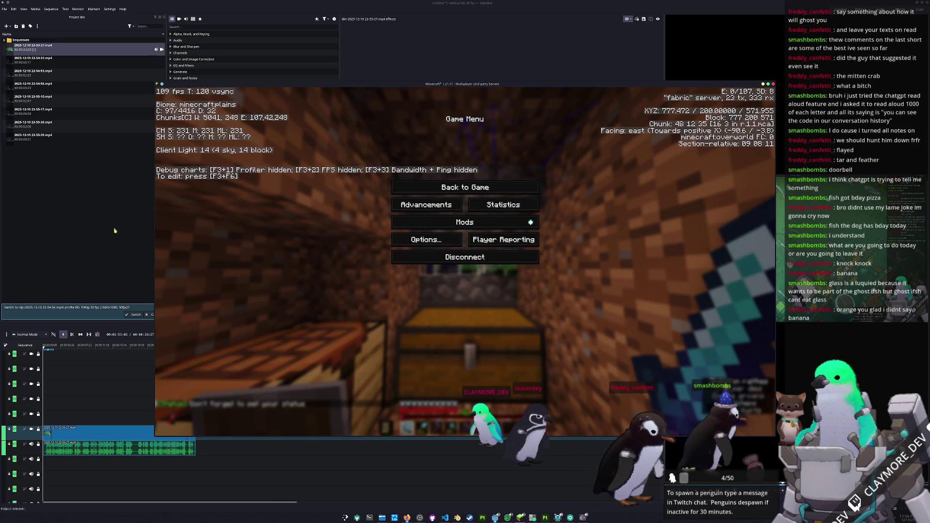
{"action": "key", "text": "Escape"}
{"action": "key", "text": "Escape"}
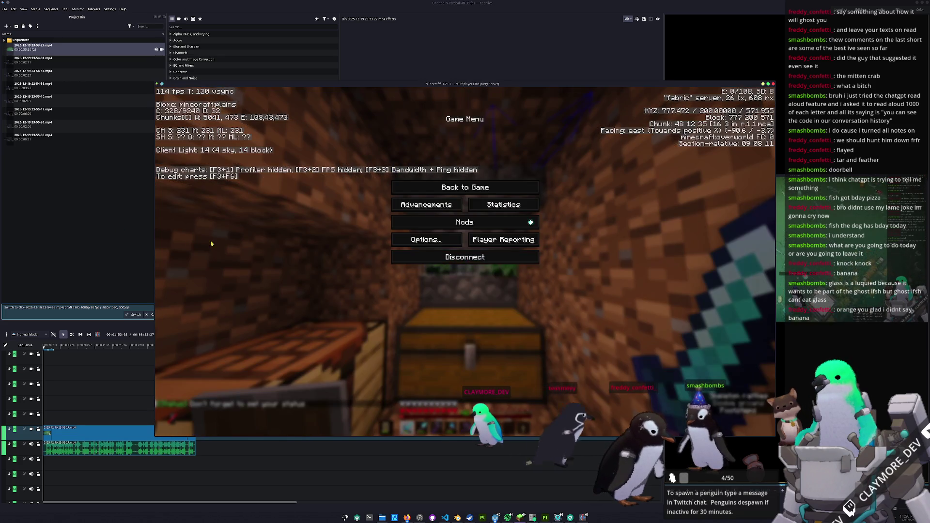
{"action": "left_click", "coordinate": [122, 261]}
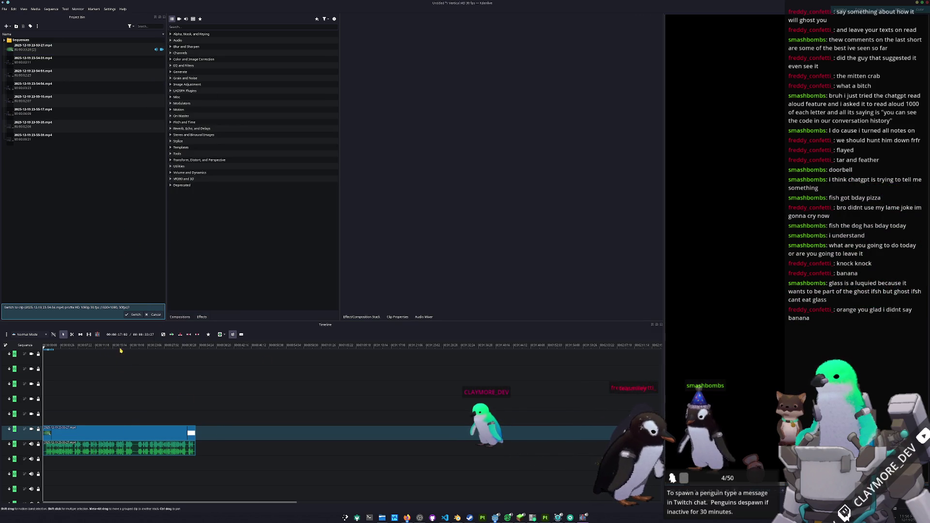
- Preview the timeline and place the 23-54-31 clip after the first clip
{"action": "left_click", "coordinate": [128, 346]}
{"action": "left_click", "coordinate": [175, 345]}
{"action": "key", "text": "space"}
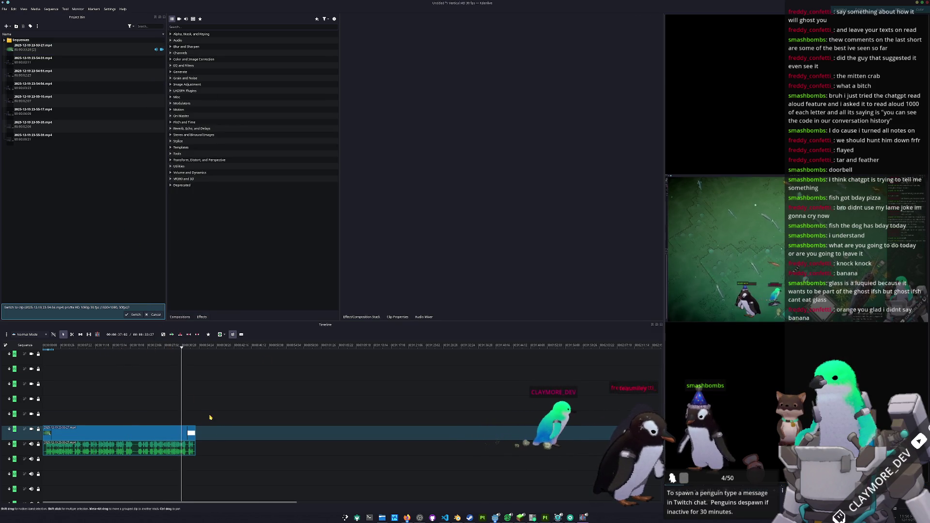
{"action": "left_click_drag", "start_coordinate": [36, 63], "coordinate": [92, 421]}
{"action": "mouse_move", "coordinate": [60, 346]}
{"action": "left_mouse_down"}
{"action": "mouse_move", "coordinate": [46, 420]}
{"action": "mouse_move", "coordinate": [107, 423]}
{"action": "mouse_move", "coordinate": [59, 419]}
{"action": "left_mouse_up"}
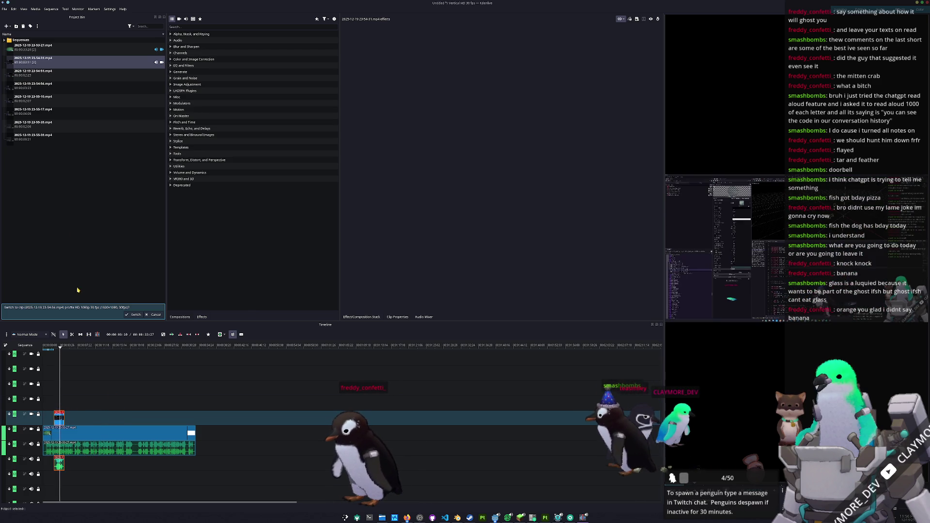
- Add the 23-54-51, 23-54-56 and 23-55-10 clips to the timeline in sequence
{"action": "key", "text": "Down"}
{"action": "left_click_drag", "start_coordinate": [121, 160], "coordinate": [77, 418]}
{"action": "key", "text": "space"}
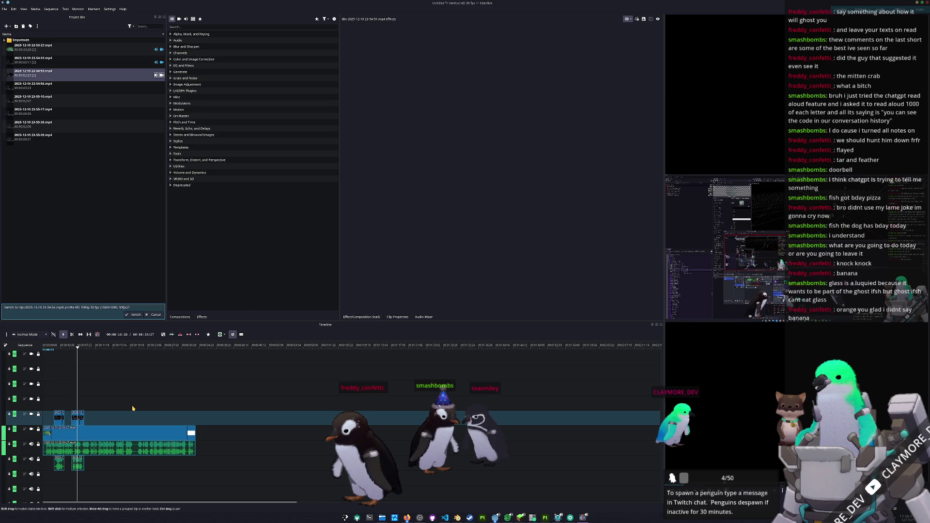
{"action": "left_click_drag", "start_coordinate": [39, 93], "coordinate": [100, 419]}
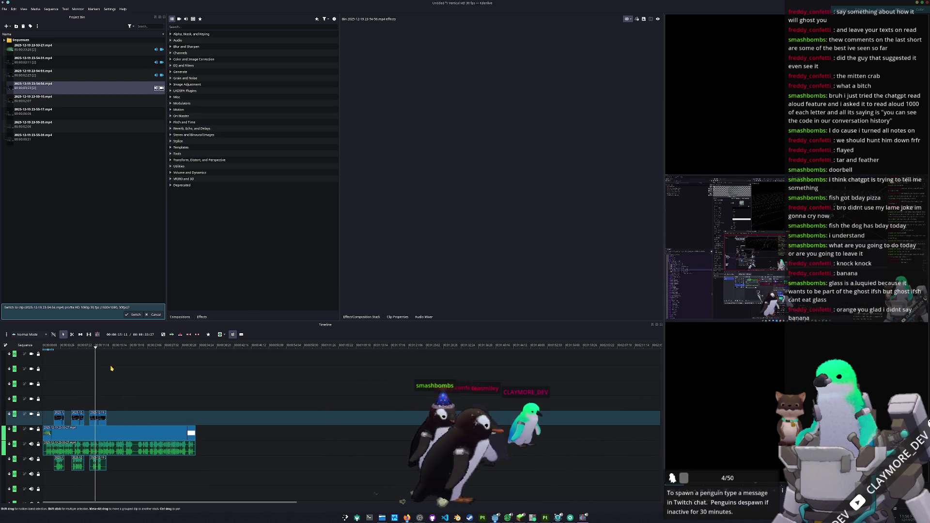
{"action": "mouse_move", "coordinate": [39, 99]}
{"action": "left_mouse_down"}
{"action": "mouse_move", "coordinate": [142, 402]}
{"action": "mouse_move", "coordinate": [117, 426]}
{"action": "left_mouse_up"}
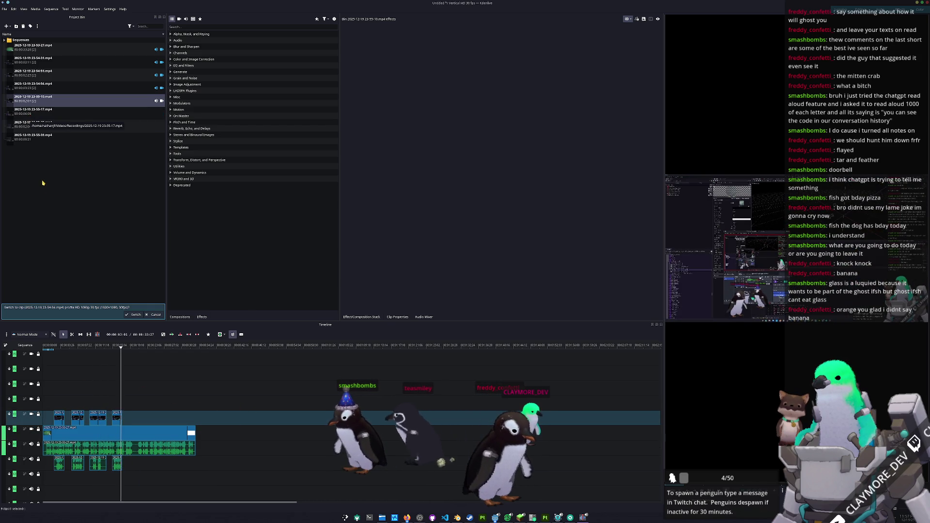
- Add the 23-55-17, 23-55-35 and 23-55-39 clips after the existing ones
{"action": "left_click_drag", "start_coordinate": [34, 116], "coordinate": [126, 423]}
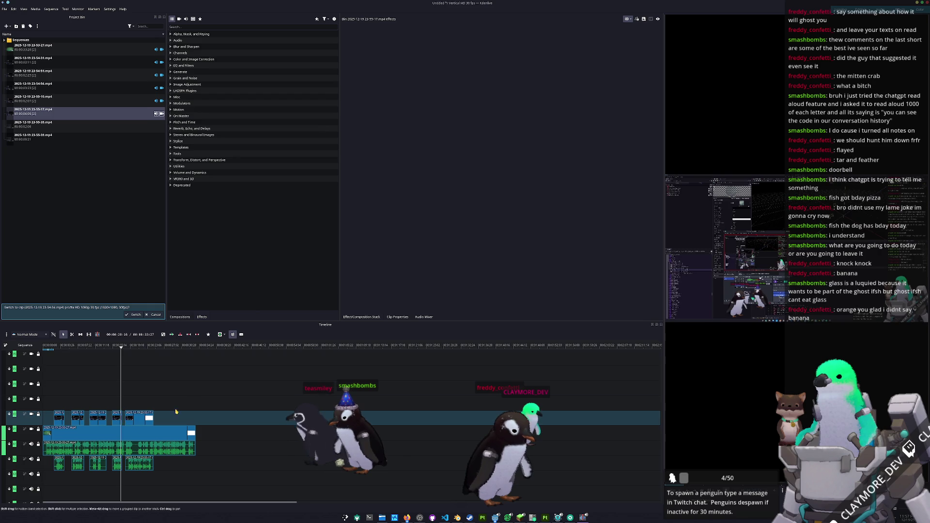
{"action": "mouse_move", "coordinate": [142, 417]}
{"action": "left_mouse_down"}
{"action": "mouse_move", "coordinate": [169, 418]}
{"action": "mouse_move", "coordinate": [138, 422]}
{"action": "left_mouse_up"}
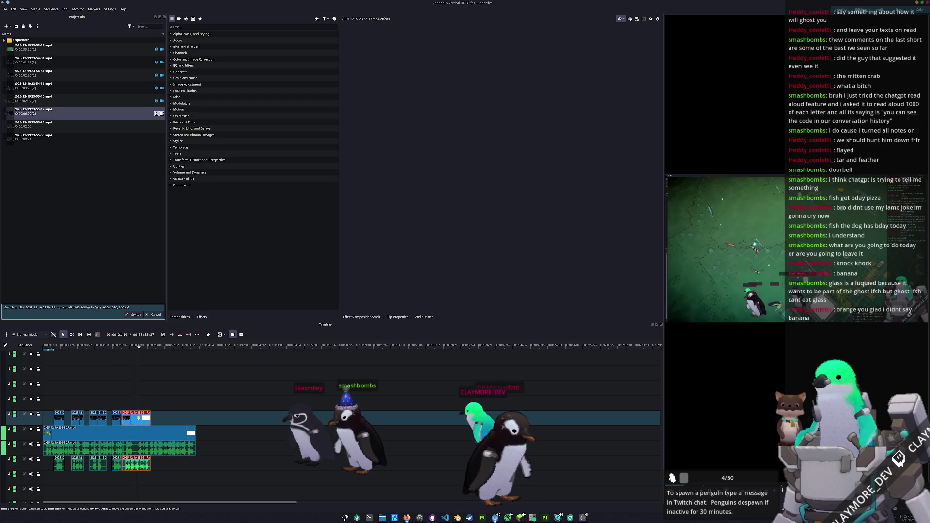
{"action": "left_click", "coordinate": [43, 127]}
{"action": "left_click_drag", "start_coordinate": [42, 128], "coordinate": [161, 418]}
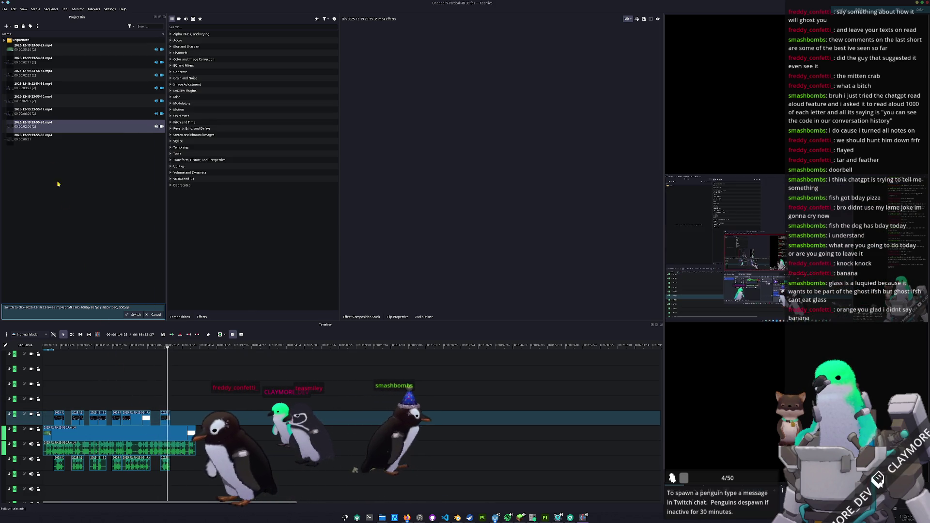
{"action": "left_click", "coordinate": [41, 137]}
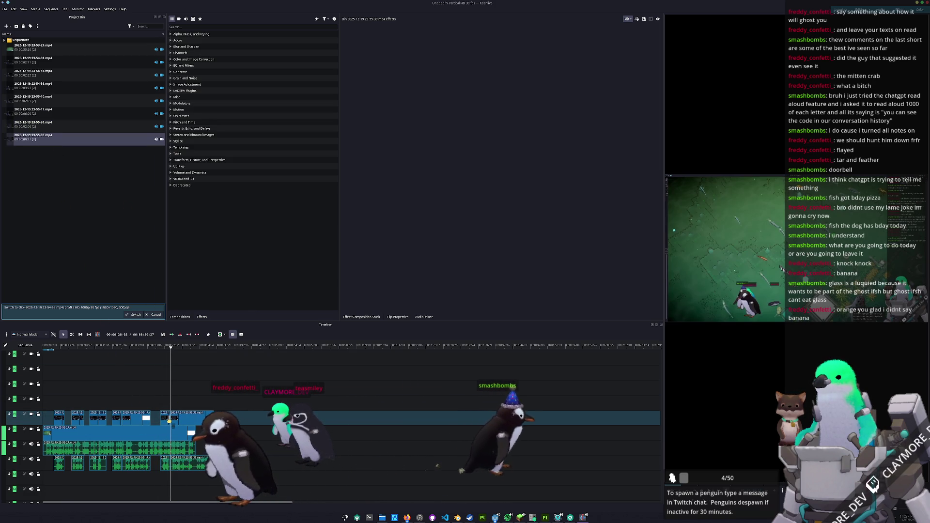
{"action": "mouse_move", "coordinate": [41, 137]}
{"action": "left_mouse_down"}
{"action": "mouse_move", "coordinate": [154, 387]}
{"action": "mouse_move", "coordinate": [153, 410]}
{"action": "left_mouse_up"}
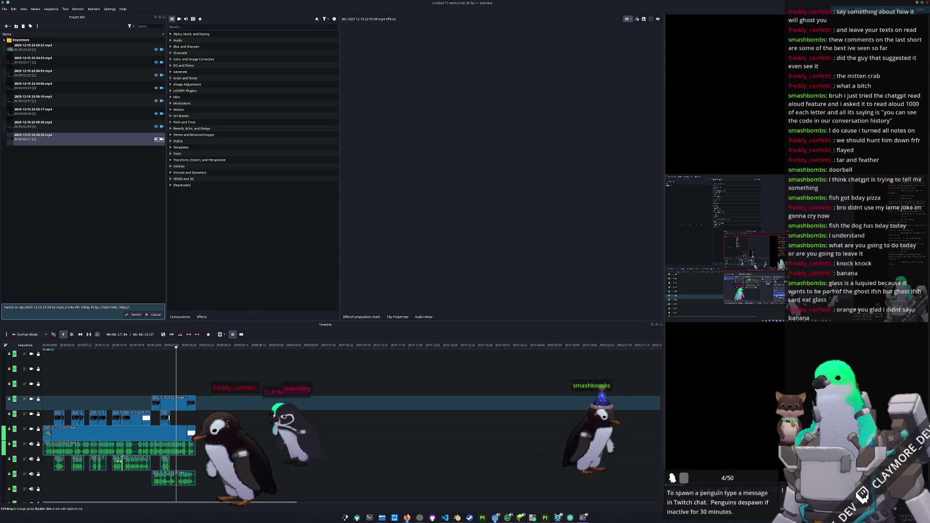
- Rearrange the short clips, including the 23-55-17 group, across the lower tracks
{"action": "left_click_drag", "start_coordinate": [134, 466], "coordinate": [47, 480]}
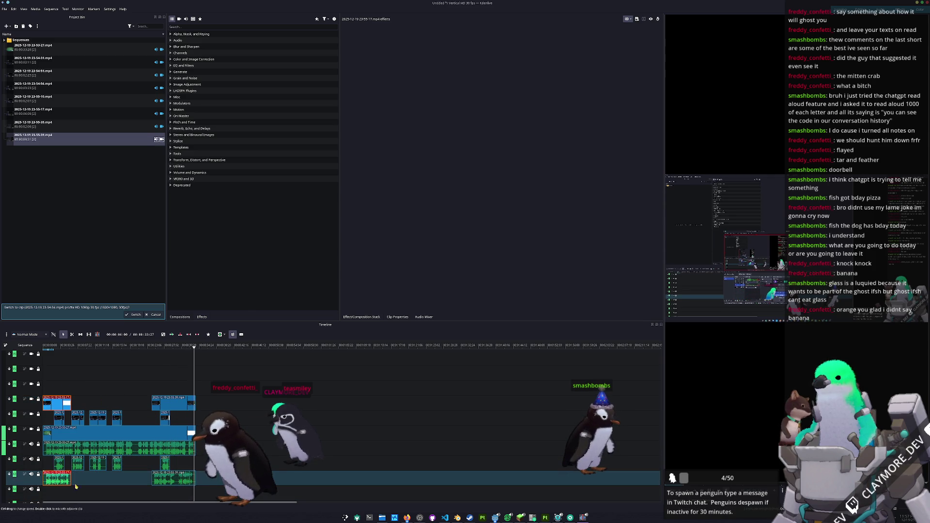
{"action": "mouse_move", "coordinate": [117, 466]}
{"action": "left_mouse_down"}
{"action": "mouse_move", "coordinate": [132, 466]}
{"action": "mouse_move", "coordinate": [112, 466]}
{"action": "mouse_move", "coordinate": [132, 482]}
{"action": "left_mouse_up"}
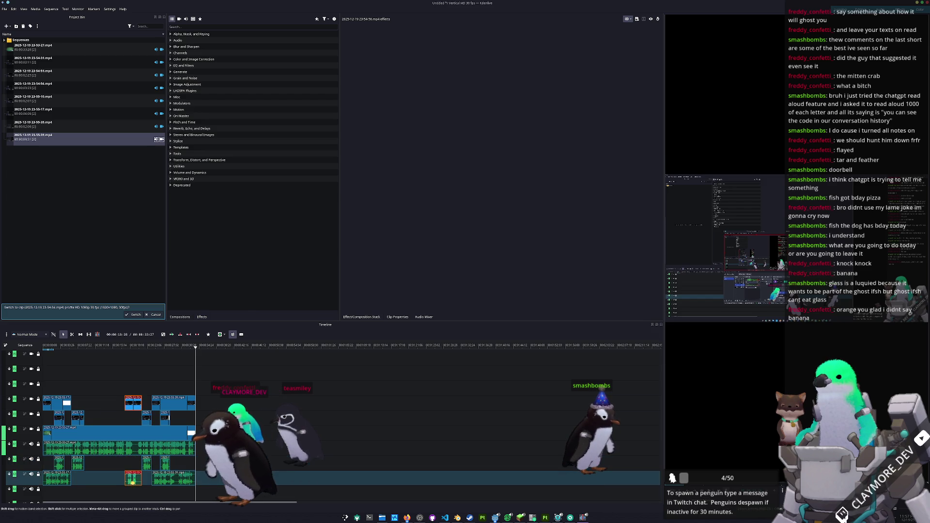
{"action": "mouse_move", "coordinate": [76, 466]}
{"action": "left_mouse_down"}
{"action": "mouse_move", "coordinate": [113, 467]}
{"action": "mouse_move", "coordinate": [59, 466]}
{"action": "mouse_move", "coordinate": [76, 466]}
{"action": "mouse_move", "coordinate": [64, 479]}
{"action": "left_mouse_up"}
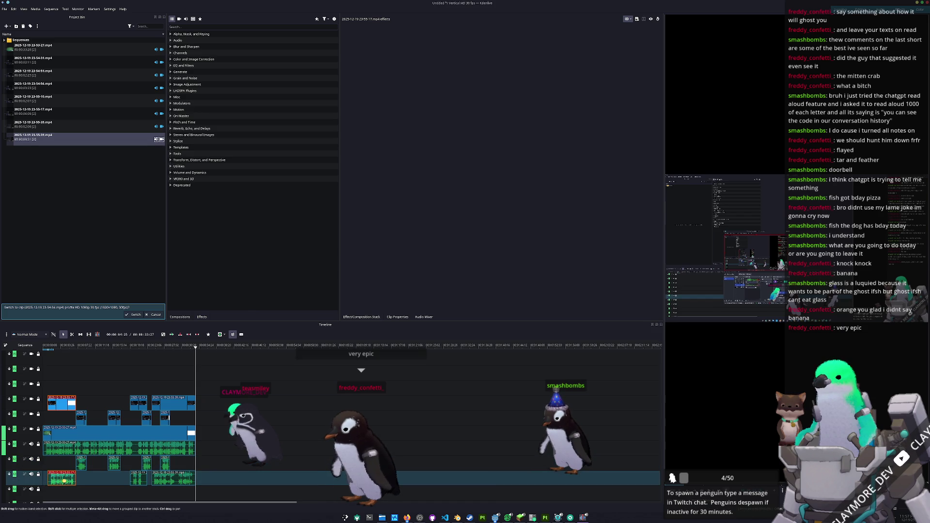
{"action": "key", "text": "Home"}
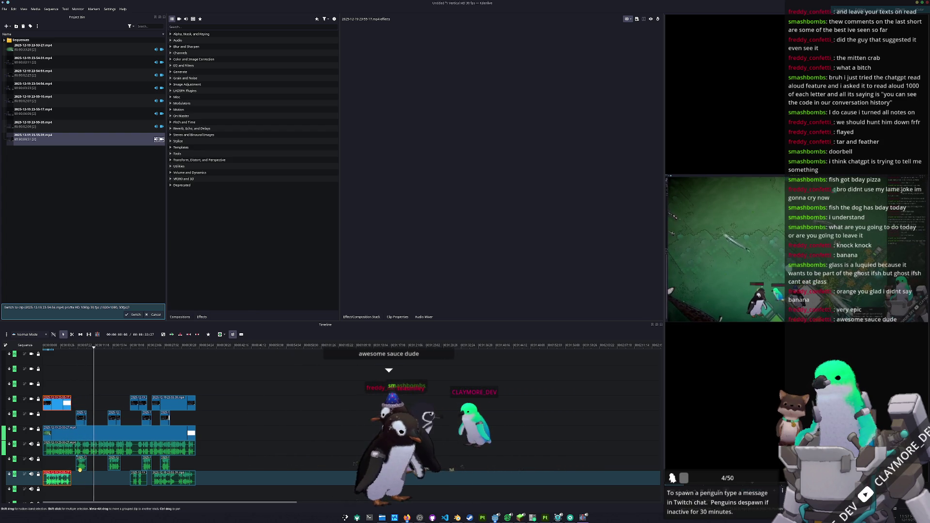
{"action": "mouse_move", "coordinate": [58, 471]}
{"action": "left_mouse_down"}
{"action": "mouse_move", "coordinate": [59, 485]}
{"action": "mouse_move", "coordinate": [114, 486]}
{"action": "mouse_move", "coordinate": [63, 477]}
{"action": "mouse_move", "coordinate": [55, 463]}
{"action": "left_mouse_up"}
- Speed up the 23-55-17 clip to 10000% with Change Speed
{"action": "right_click", "coordinate": [59, 429]}
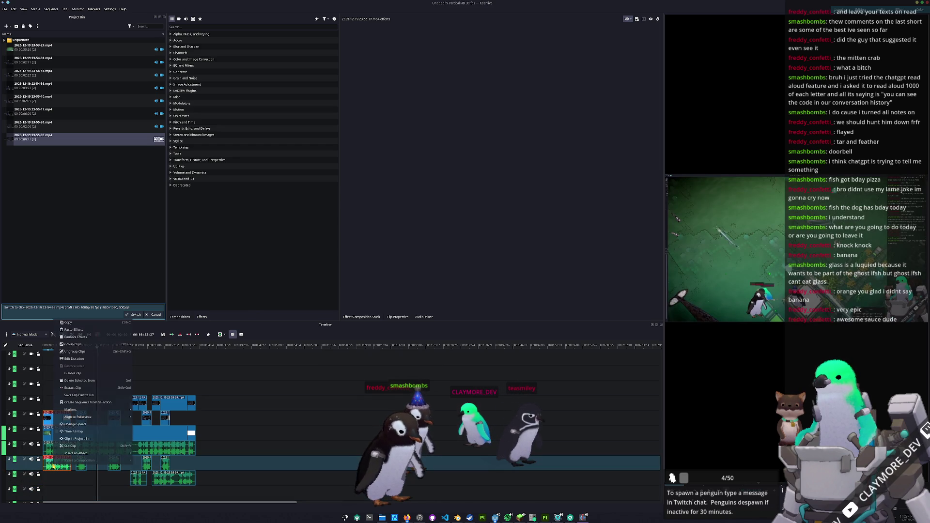
{"action": "left_click", "coordinate": [76, 424]}
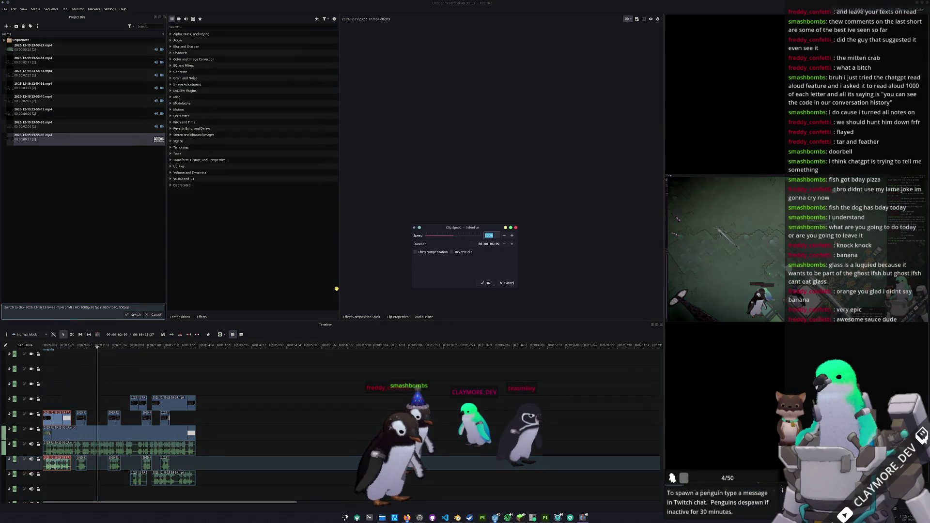
{"action": "type", "text": "1"}
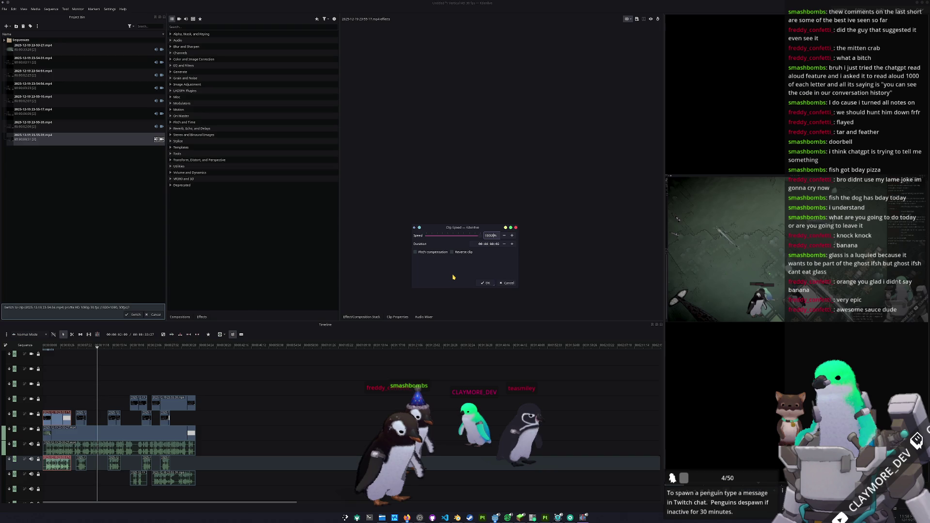
{"action": "key", "text": "Return"}
- Set another clip's speed to 1000% and play the sequence from the start
{"action": "scroll", "coordinate": [63, 426], "scroll_direction": "up", "scroll_amount": 3}
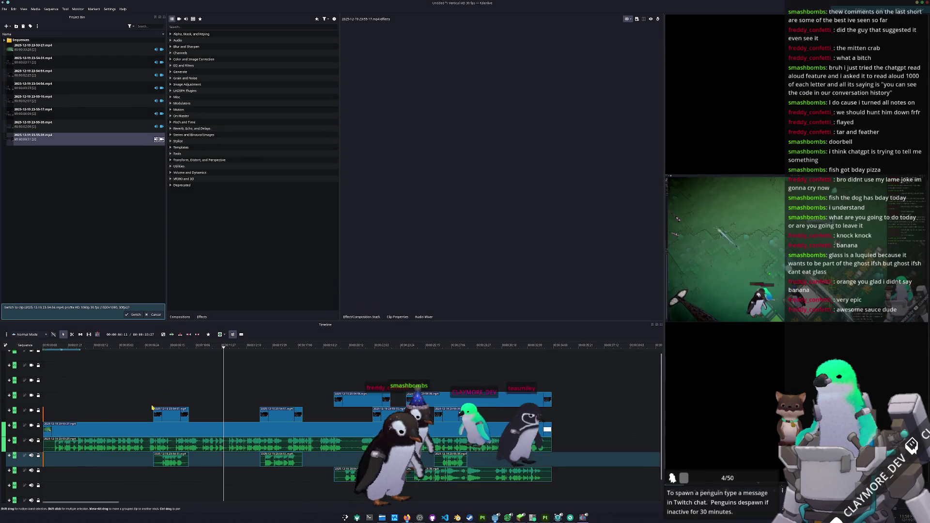
{"action": "left_click", "coordinate": [136, 393]}
{"action": "right_click", "coordinate": [86, 395]}
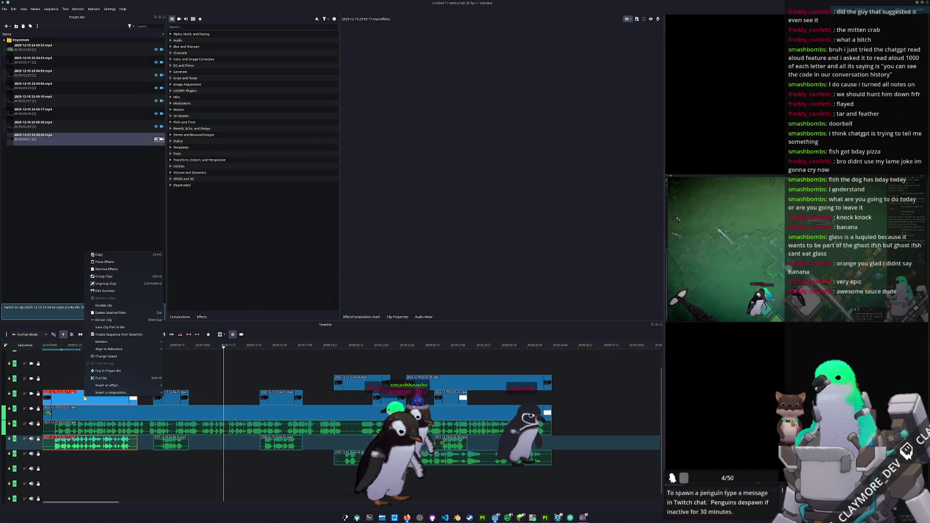
{"action": "left_click", "coordinate": [106, 357]}
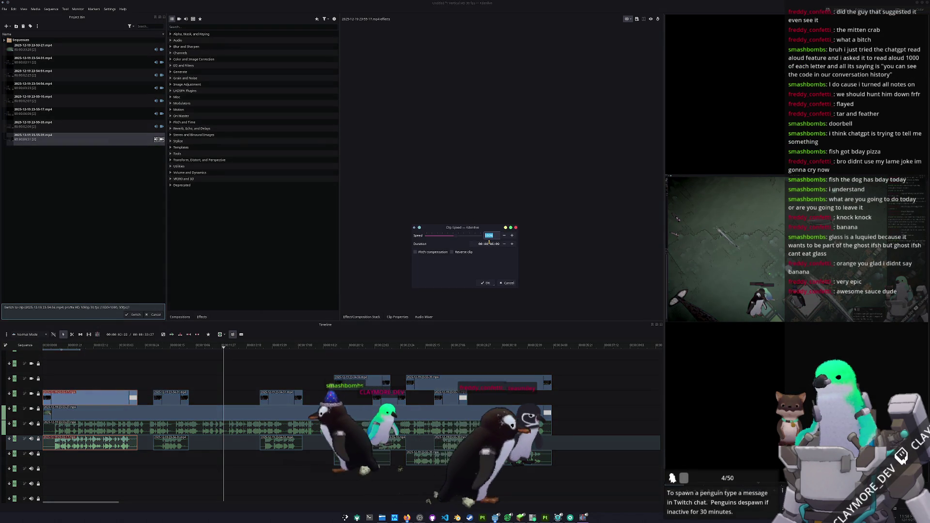
{"action": "type", "text": "1000"}
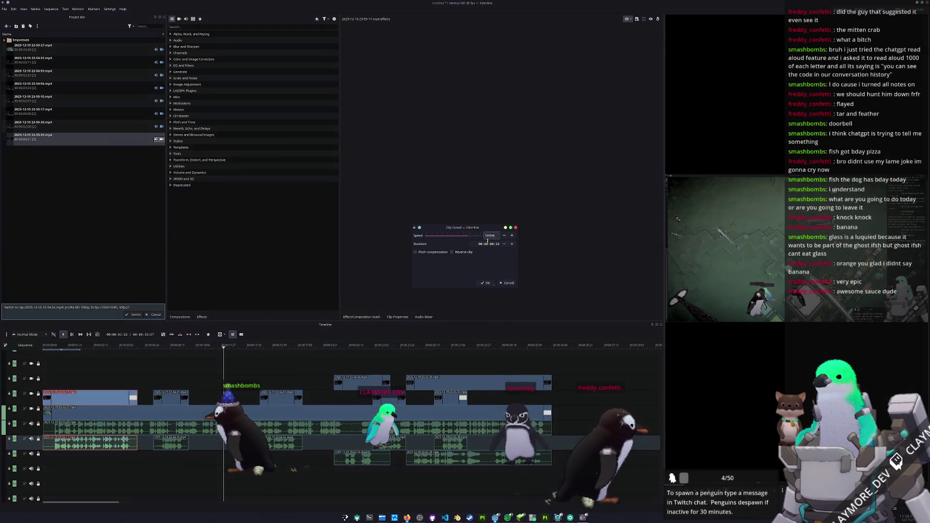
{"action": "key", "text": "Return"}
{"action": "key", "text": "Home"}
{"action": "key", "text": "space"}
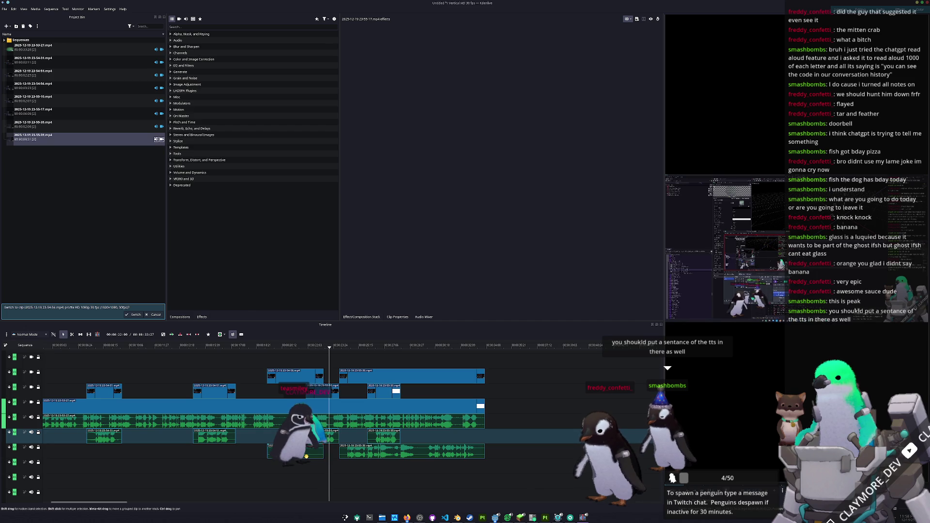
{"action": "right_click", "coordinate": [333, 434]}
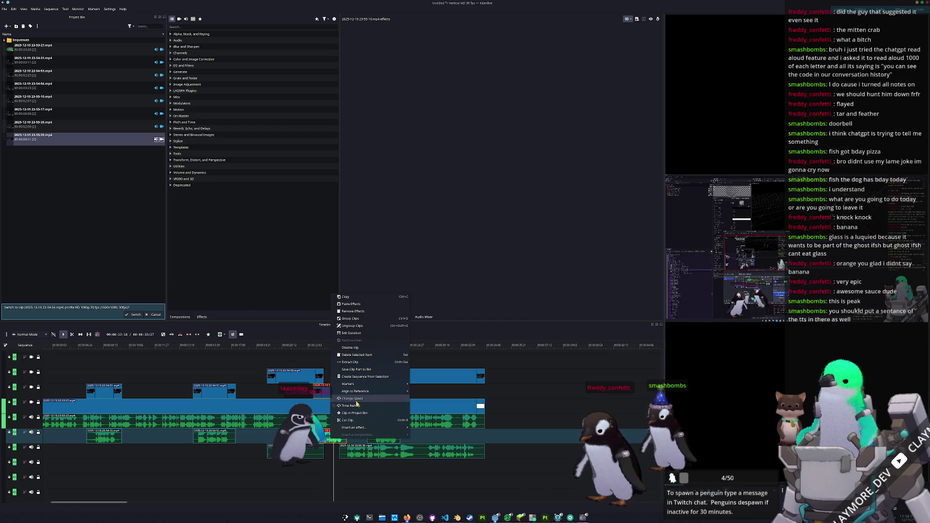
- Enter 3 as the audio clip's new speed, then review the playback
{"action": "left_click", "coordinate": [356, 402]}
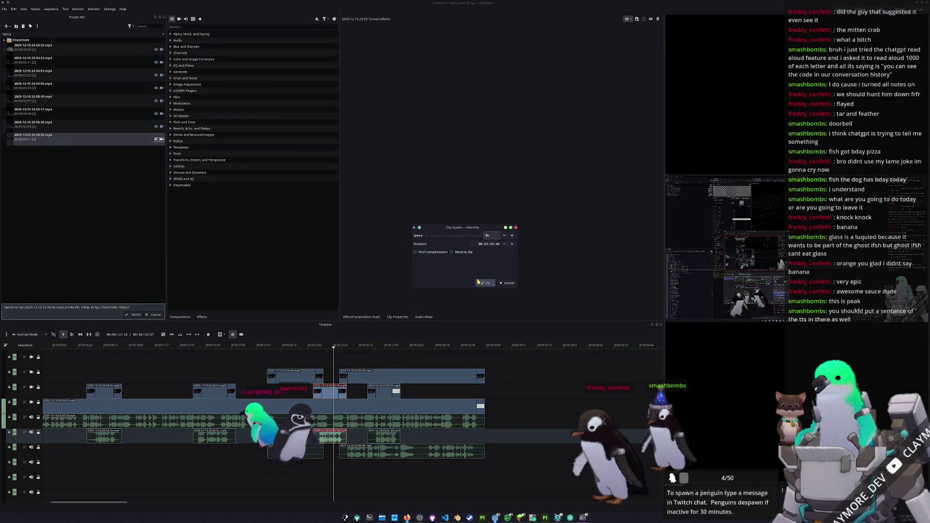
{"action": "type", "text": "300"}
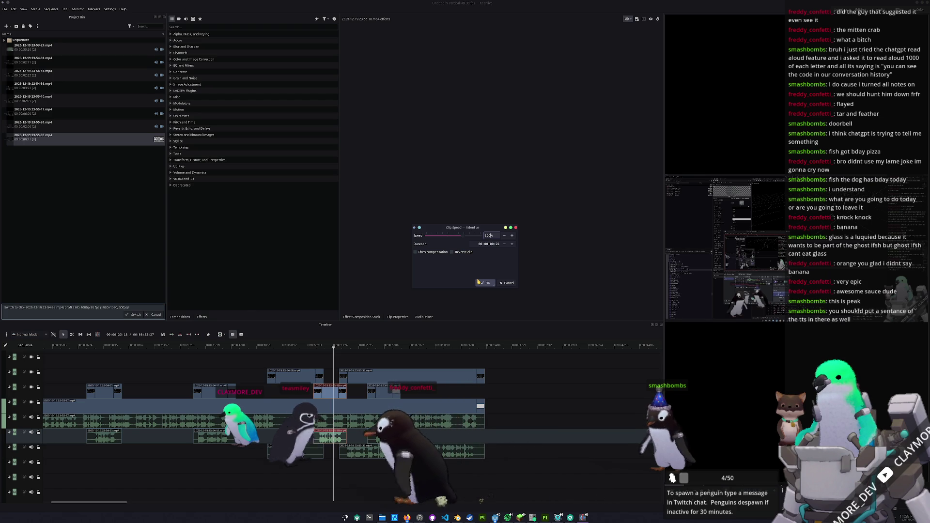
{"action": "left_click", "coordinate": [478, 282]}
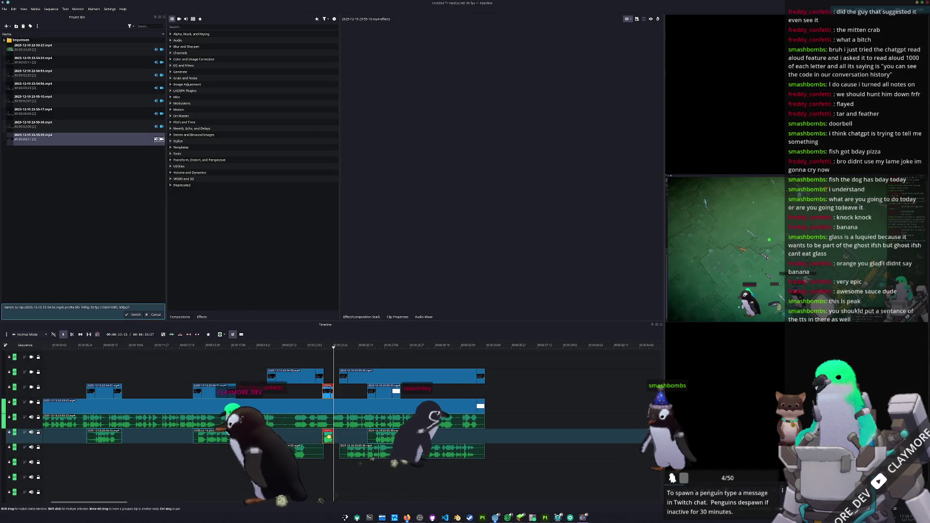
{"action": "left_click_drag", "start_coordinate": [333, 346], "coordinate": [313, 347]}
{"action": "key", "text": "space"}
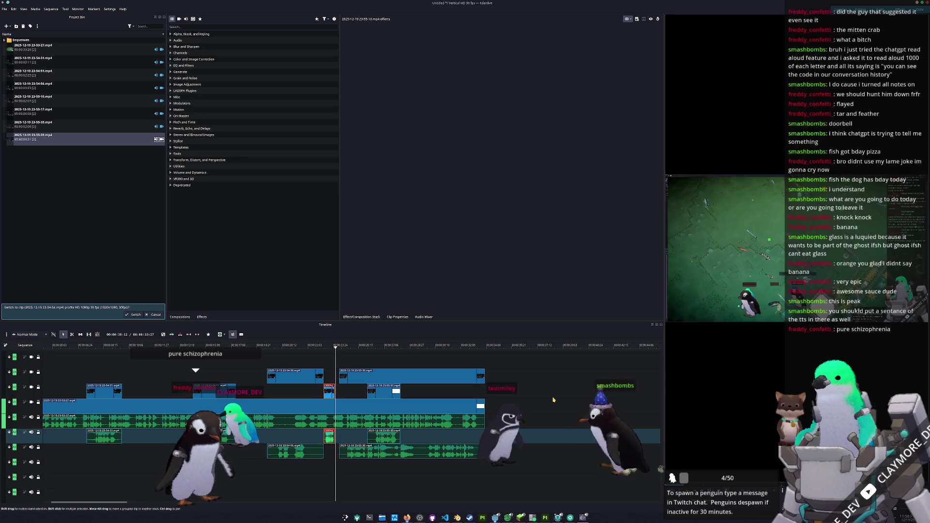
{"action": "key", "text": "space"}
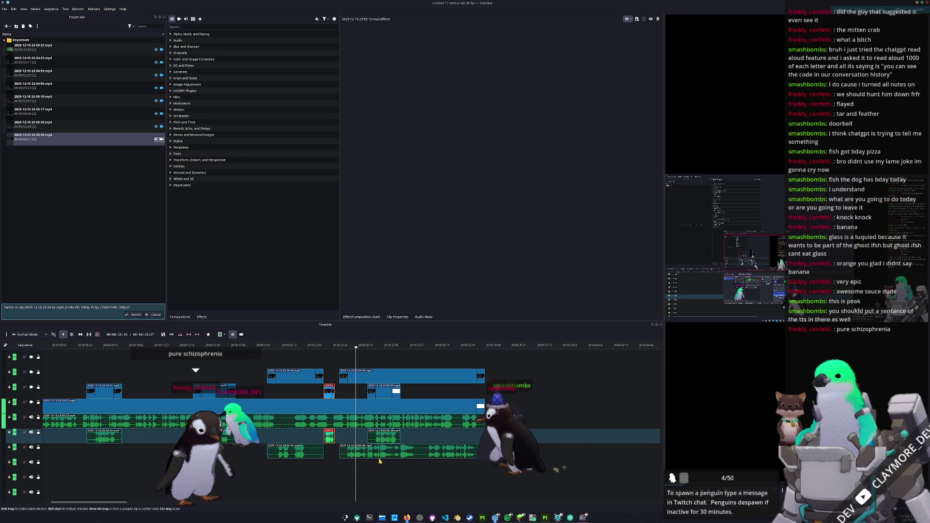
- Cut the long 23-53-27 clip at the playhead and move the cut piece earlier
{"action": "left_click", "coordinate": [385, 453]}
{"action": "left_click", "coordinate": [386, 421]}
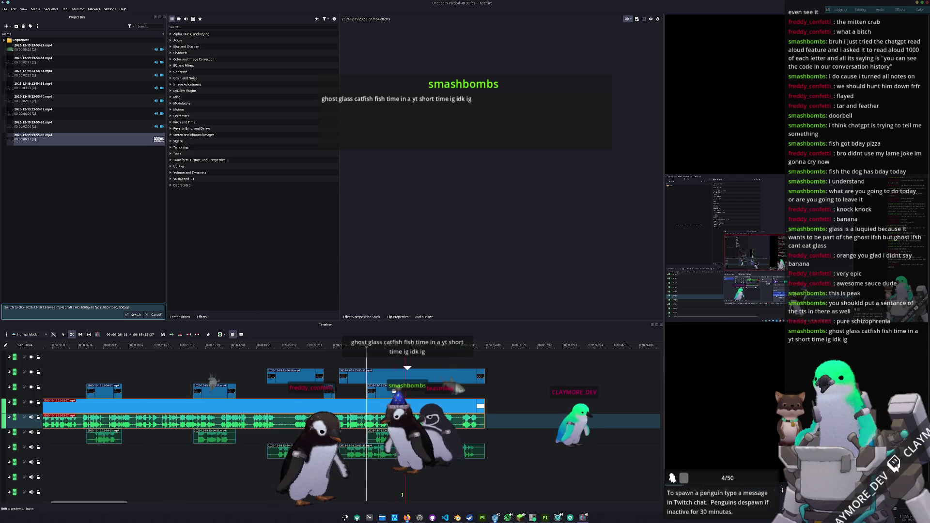
{"action": "left_click", "coordinate": [366, 376]}
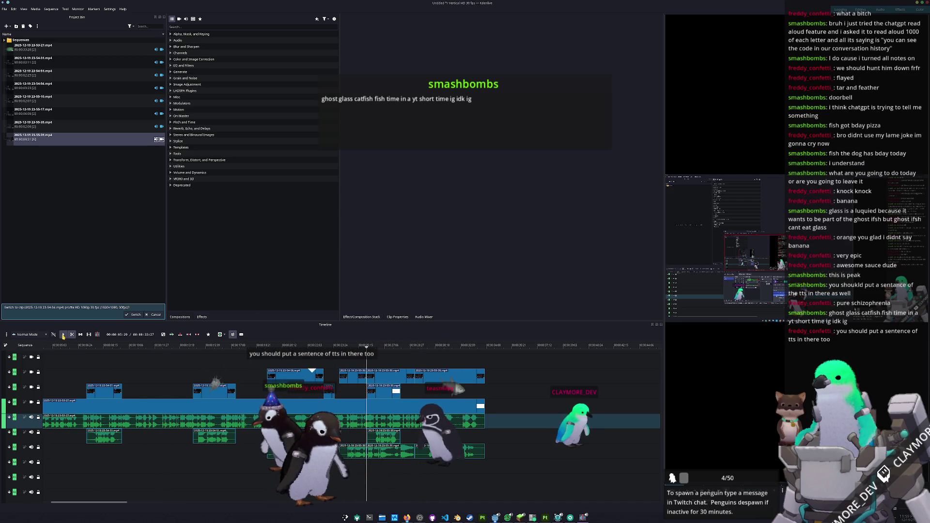
{"action": "left_click_drag", "start_coordinate": [382, 451], "coordinate": [145, 453]}
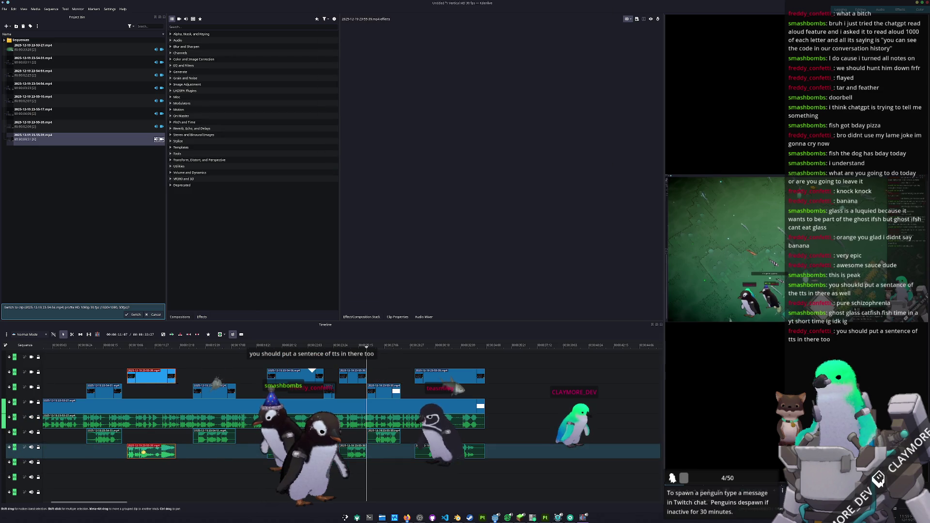
- Move the cut clip onto the next track out and set its speed to 50%
{"action": "right_click", "coordinate": [153, 452]}
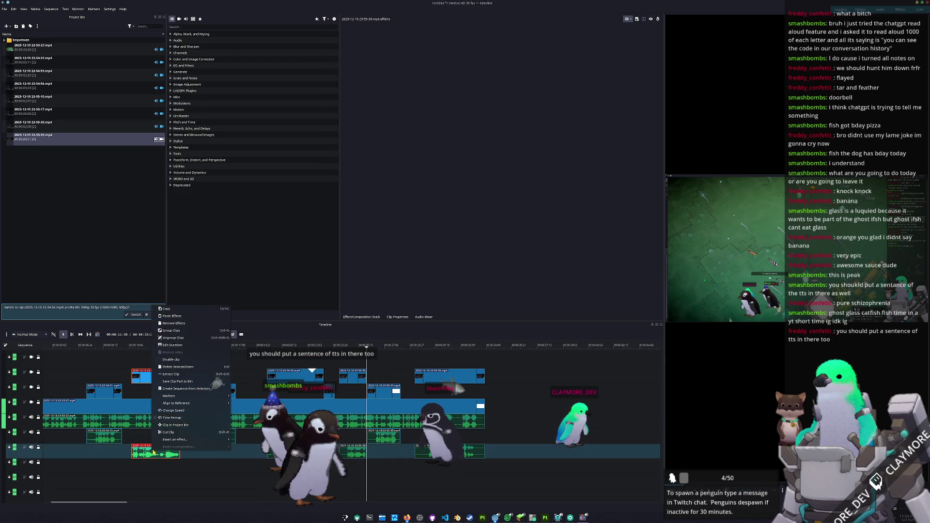
{"action": "left_click", "coordinate": [176, 411]}
{"action": "key", "text": "Return"}
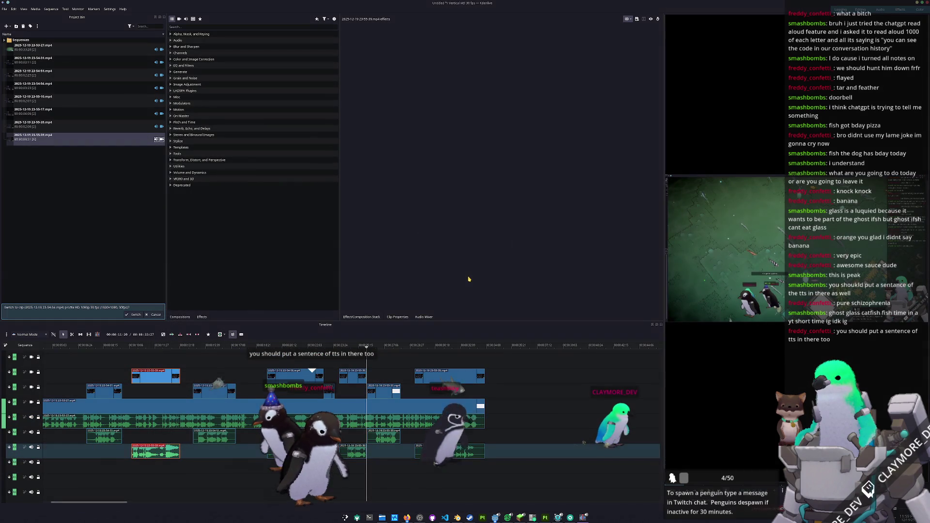
{"action": "left_click_drag", "start_coordinate": [152, 450], "coordinate": [155, 465]}
{"action": "right_click", "coordinate": [155, 464]}
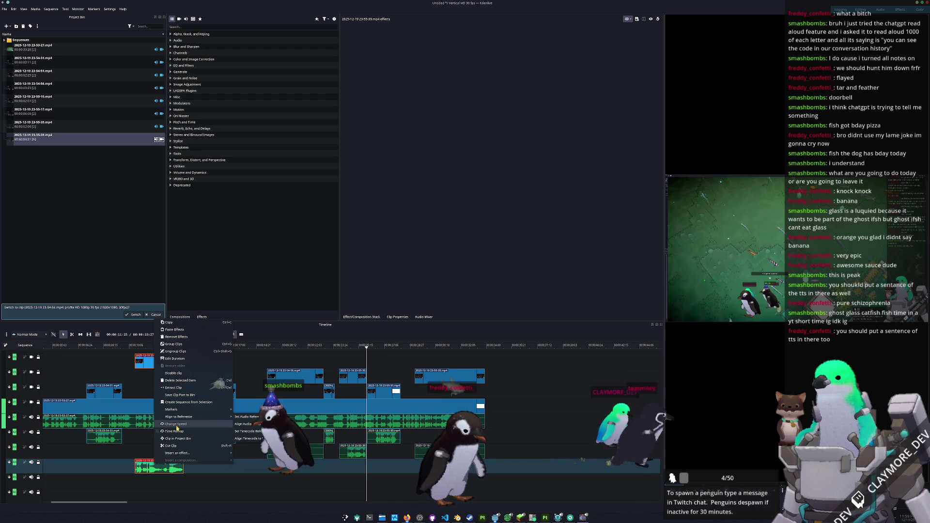
{"action": "left_click", "coordinate": [216, 423]}
{"action": "type", "text": "0"}
{"action": "key", "text": "Return"}
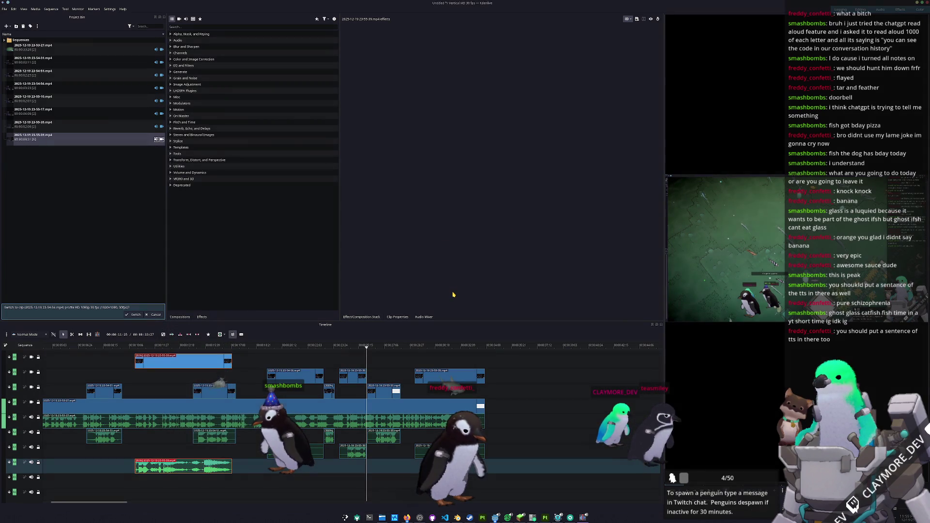
- Move the slowed clip to the sequence start and fade its audio in and out
{"action": "mouse_move", "coordinate": [173, 464]}
{"action": "left_mouse_down"}
{"action": "mouse_move", "coordinate": [58, 462]}
{"action": "mouse_move", "coordinate": [124, 461]}
{"action": "mouse_move", "coordinate": [89, 462]}
{"action": "left_mouse_up"}
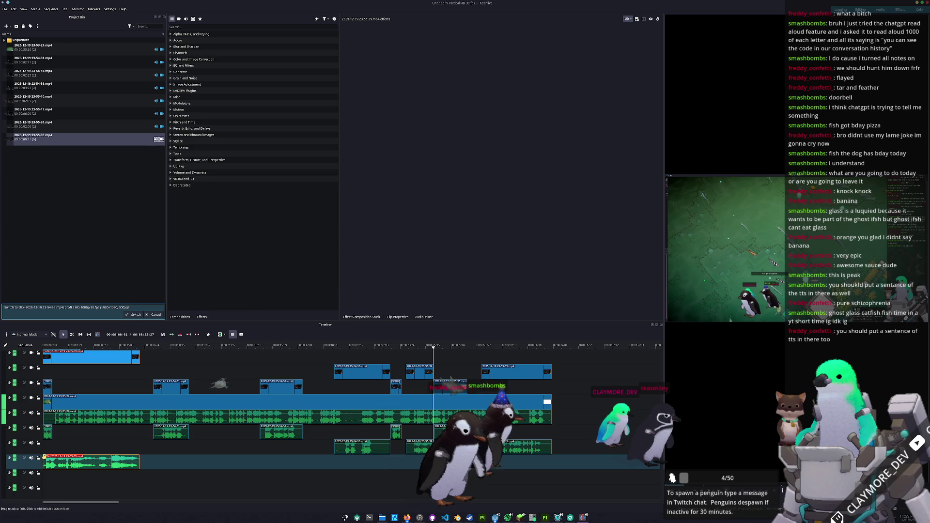
{"action": "left_click_drag", "start_coordinate": [45, 457], "coordinate": [62, 457]}
{"action": "left_click_drag", "start_coordinate": [138, 457], "coordinate": [99, 457]}
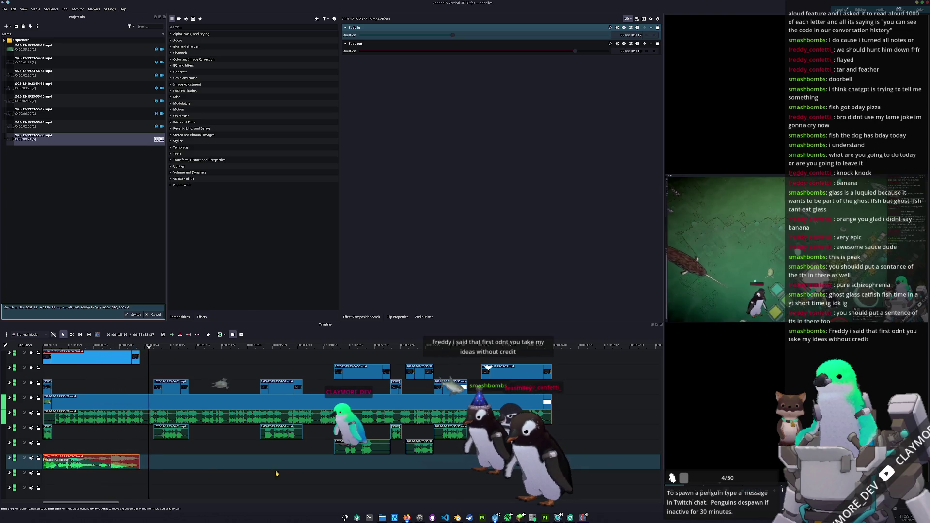
{"action": "left_click", "coordinate": [419, 517]}
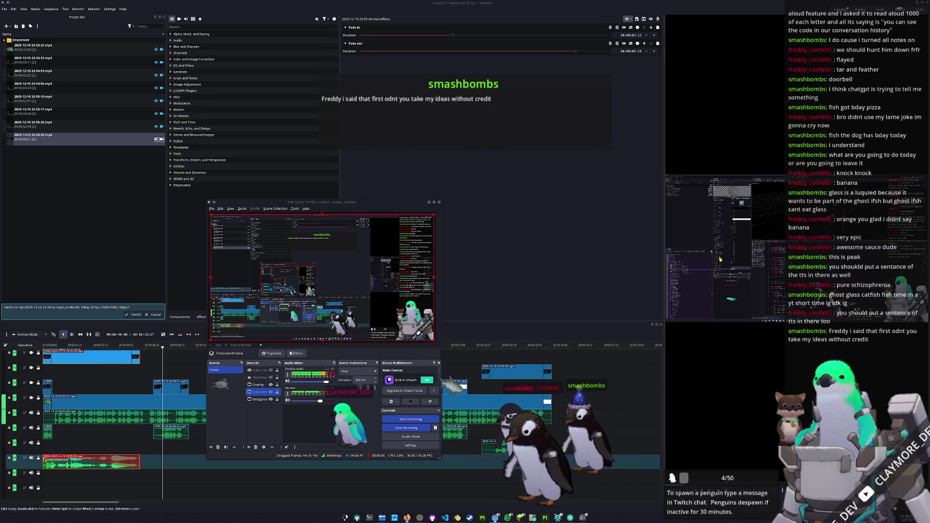
{"action": "left_click", "coordinate": [395, 429]}
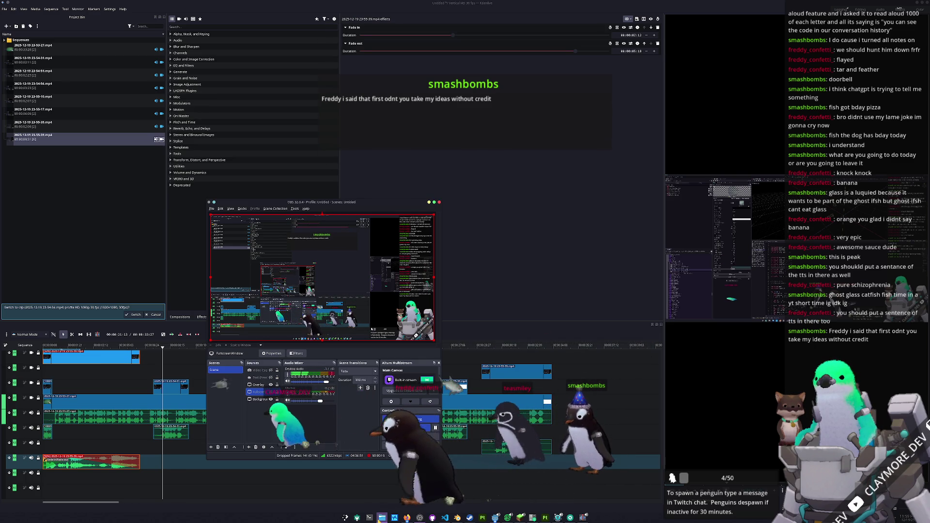
{"action": "left_click", "coordinate": [382, 517]}
{"action": "mouse_move", "coordinate": [480, 410]}
{"action": "left_mouse_down"}
{"action": "mouse_move", "coordinate": [129, 249]}
{"action": "mouse_move", "coordinate": [95, 249]}
{"action": "left_mouse_up"}
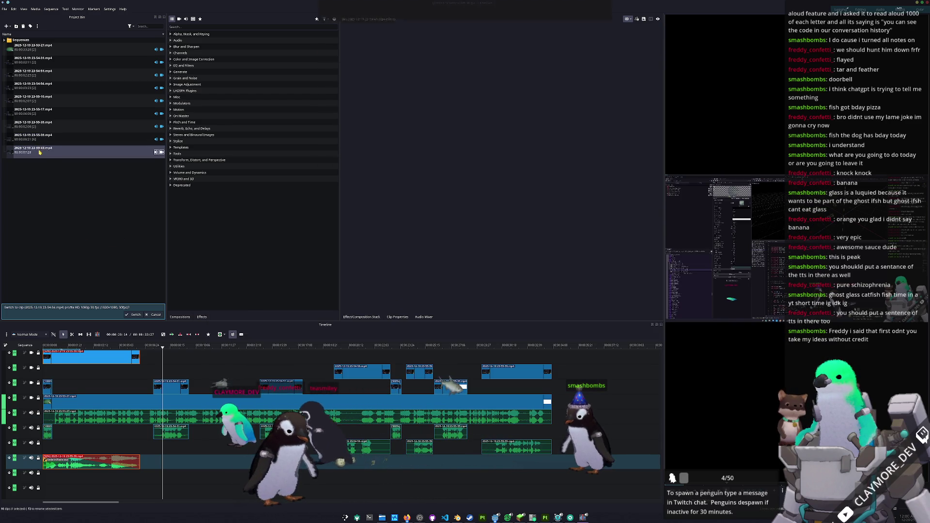
{"action": "mouse_move", "coordinate": [33, 150]}
{"action": "left_mouse_down"}
{"action": "mouse_move", "coordinate": [194, 444]}
{"action": "mouse_move", "coordinate": [97, 451]}
{"action": "mouse_move", "coordinate": [120, 474]}
{"action": "left_mouse_up"}
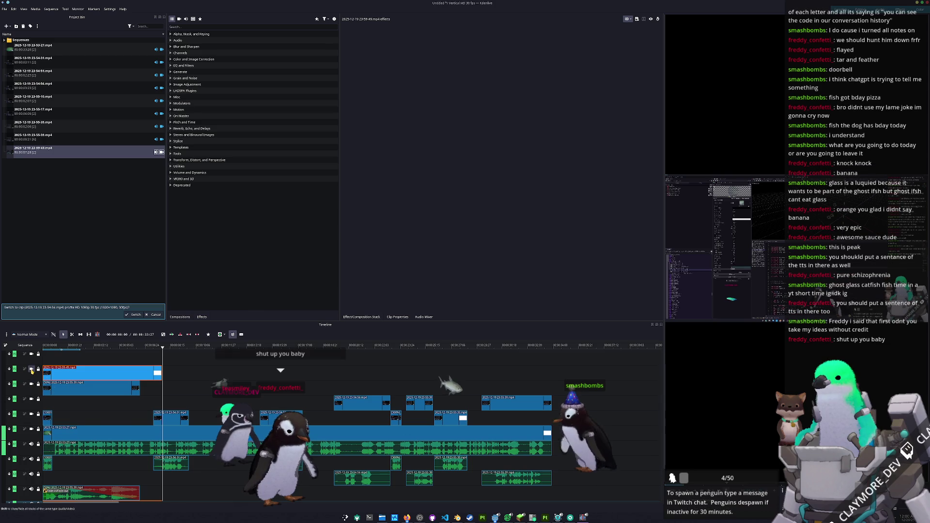
- Hide three video tracks and play the sequence from the start
{"action": "left_click", "coordinate": [31, 414]}
{"action": "left_click", "coordinate": [31, 384]}
{"action": "left_click", "coordinate": [31, 368]}
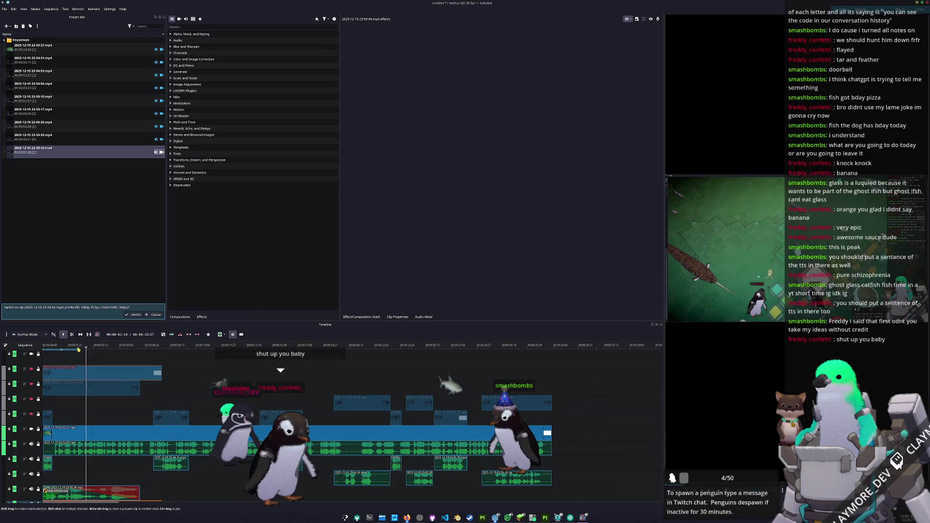
{"action": "key", "text": "Home"}
{"action": "key", "text": "space"}
{"action": "scroll", "coordinate": [336, 364], "scroll_direction": "down", "scroll_amount": 2}
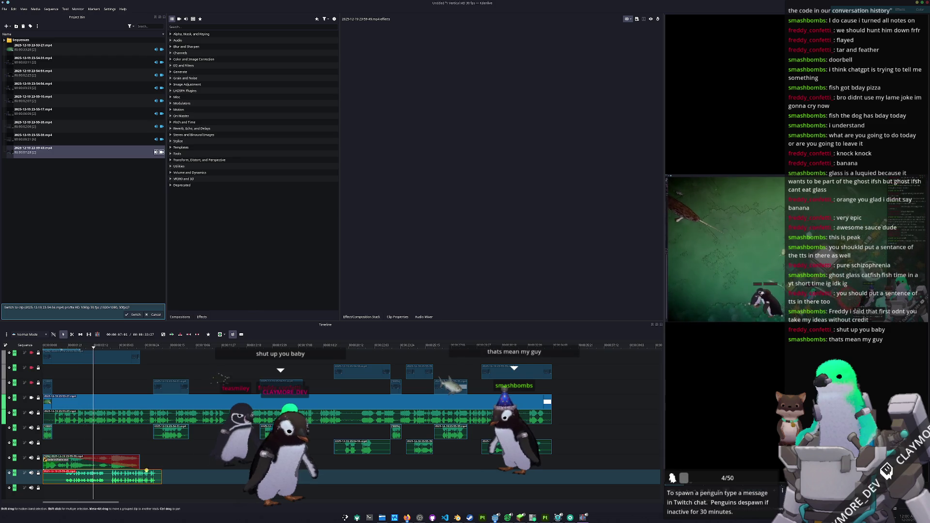
- Shift the bottom-track clip later and lower its speed in Change Speed
{"action": "left_click_drag", "start_coordinate": [151, 472], "coordinate": [223, 472]}
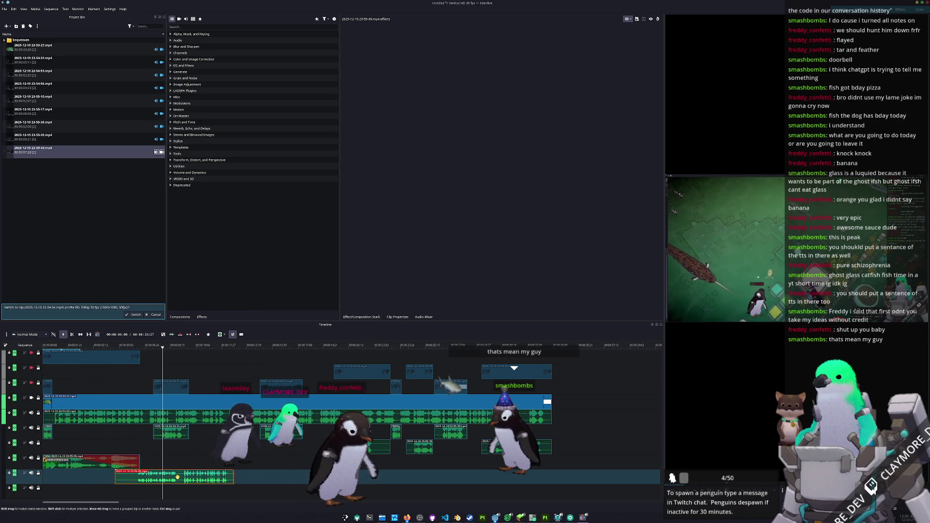
{"action": "mouse_move", "coordinate": [177, 477]}
{"action": "left_mouse_down"}
{"action": "mouse_move", "coordinate": [247, 476]}
{"action": "mouse_move", "coordinate": [112, 479]}
{"action": "left_mouse_up"}
{"action": "right_click", "coordinate": [83, 481]}
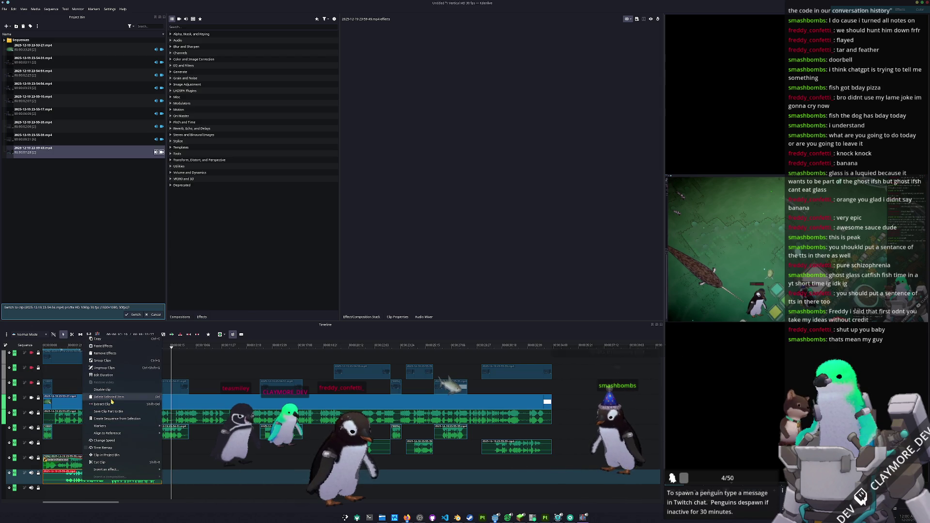
{"action": "left_click", "coordinate": [105, 441]}
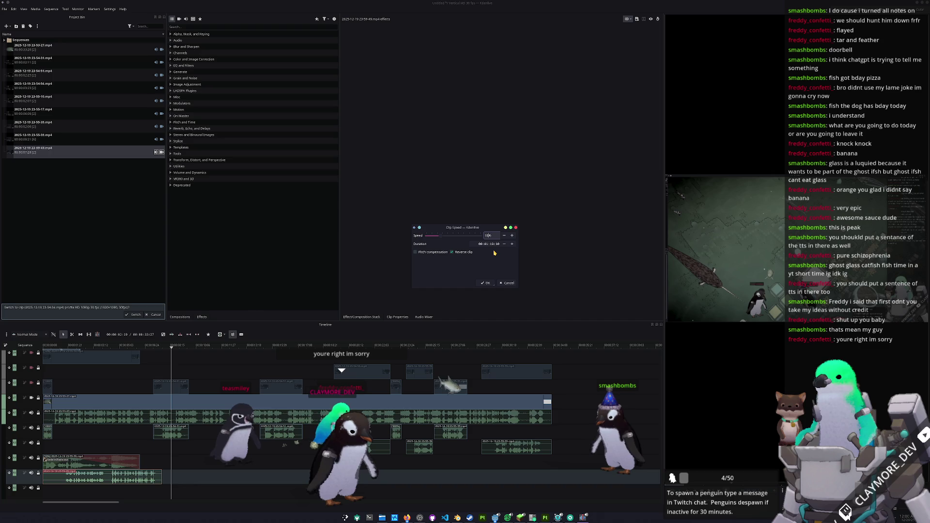
{"action": "key", "text": "Return"}
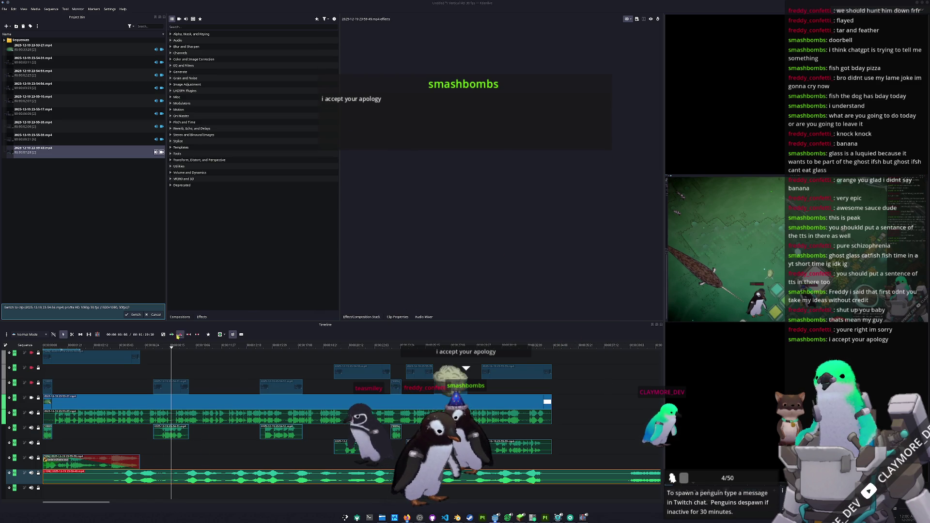
- Zoom the timeline out and drag the slowed 23-59-49 clip further right on the bottom track
{"action": "left_click", "coordinate": [124, 345]}
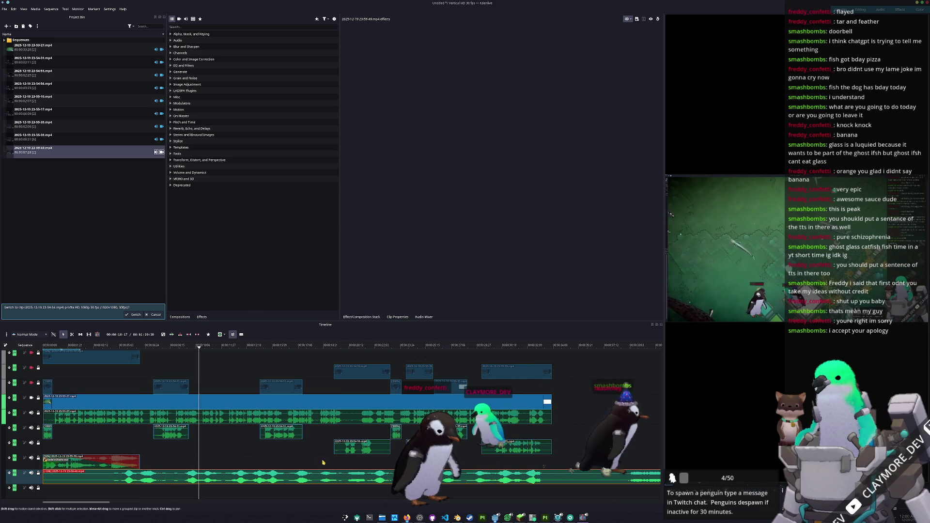
{"action": "scroll", "coordinate": [559, 467], "scroll_direction": "down", "scroll_amount": 2}
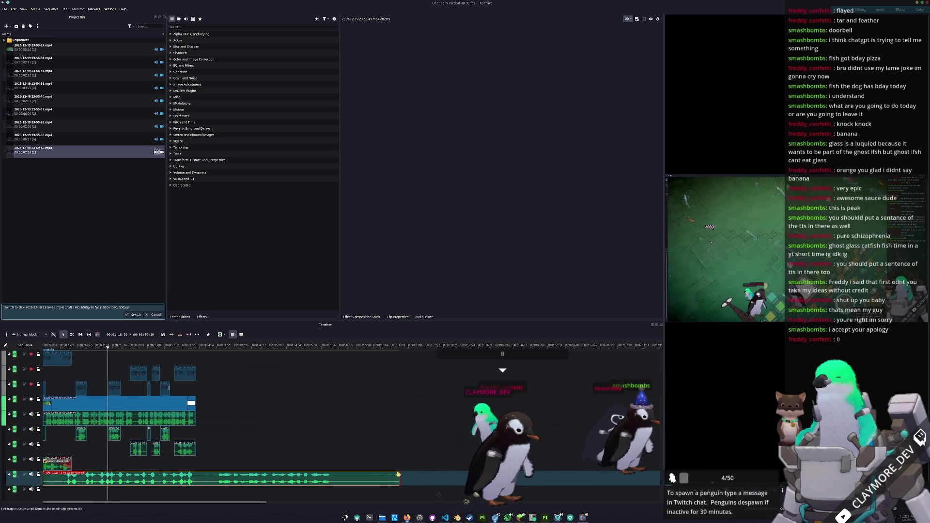
{"action": "left_click_drag", "start_coordinate": [241, 481], "coordinate": [445, 472]}
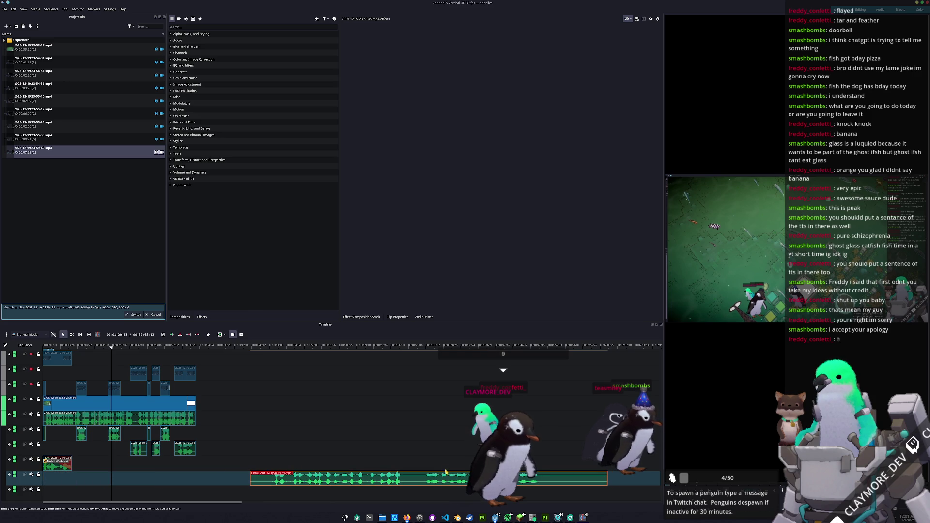
{"action": "left_click", "coordinate": [298, 346]}
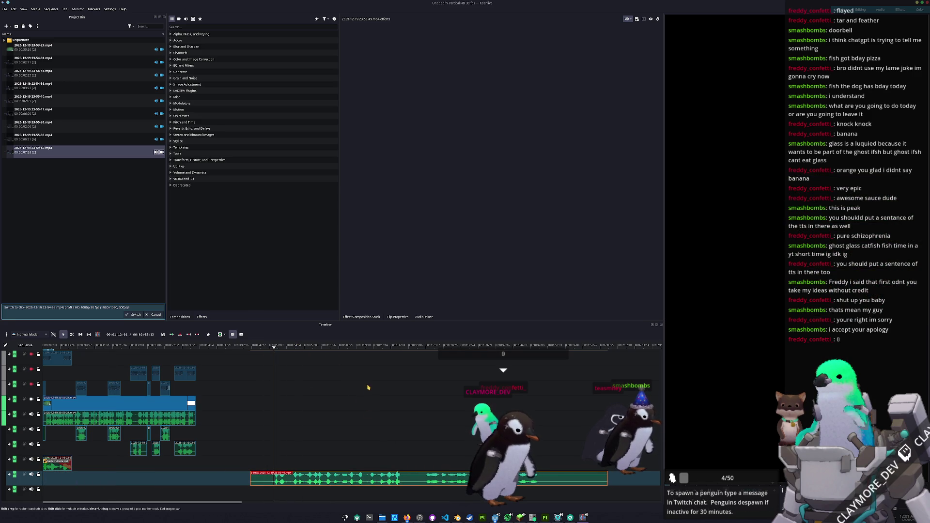
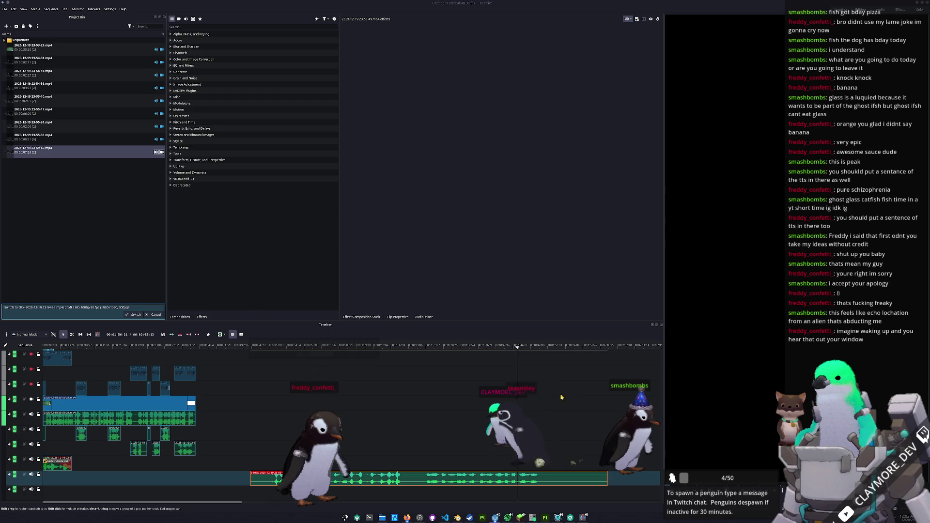
- Move the audio clip to the bottom track's start, shorten its end, and add a Fade in effect
{"action": "scroll", "coordinate": [348, 371], "scroll_direction": "down", "scroll_amount": 1}
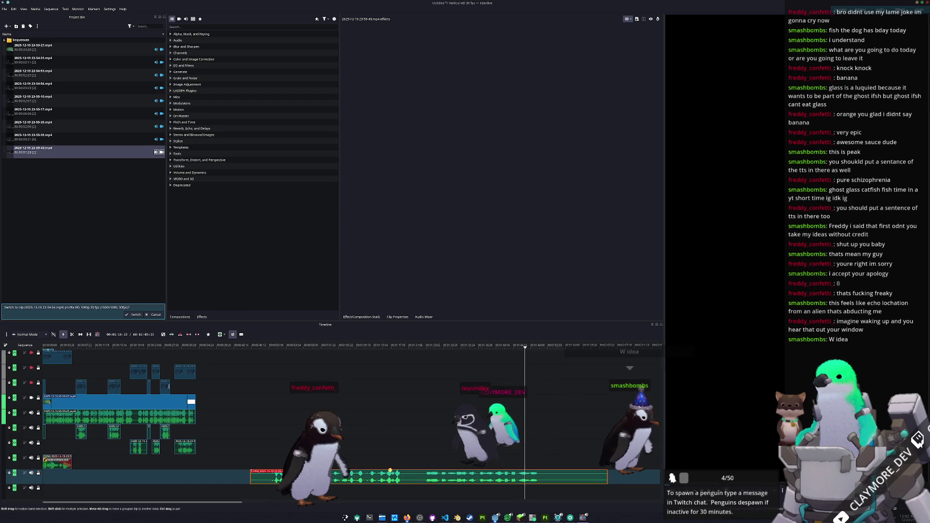
{"action": "left_click_drag", "start_coordinate": [409, 479], "coordinate": [217, 476]}
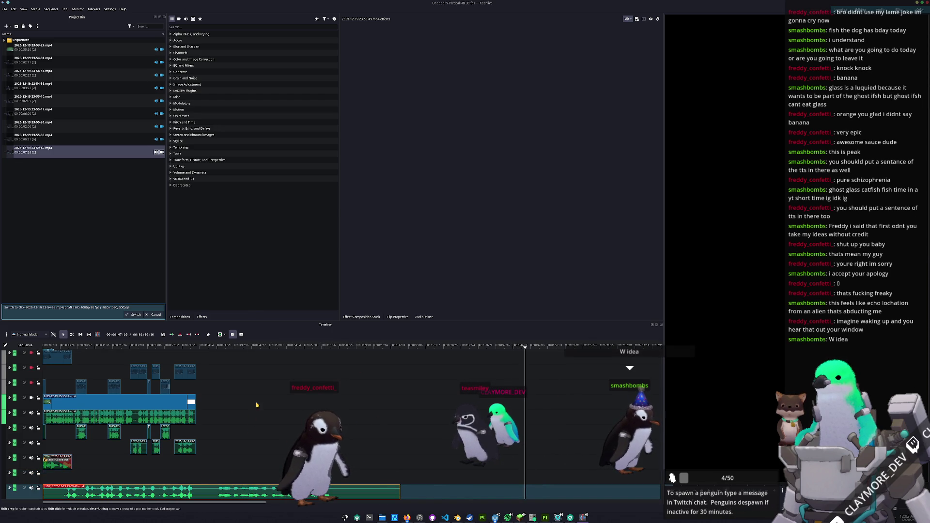
{"action": "left_click_drag", "start_coordinate": [43, 493], "coordinate": [63, 493]}
{"action": "left_click_drag", "start_coordinate": [175, 495], "coordinate": [155, 494]}
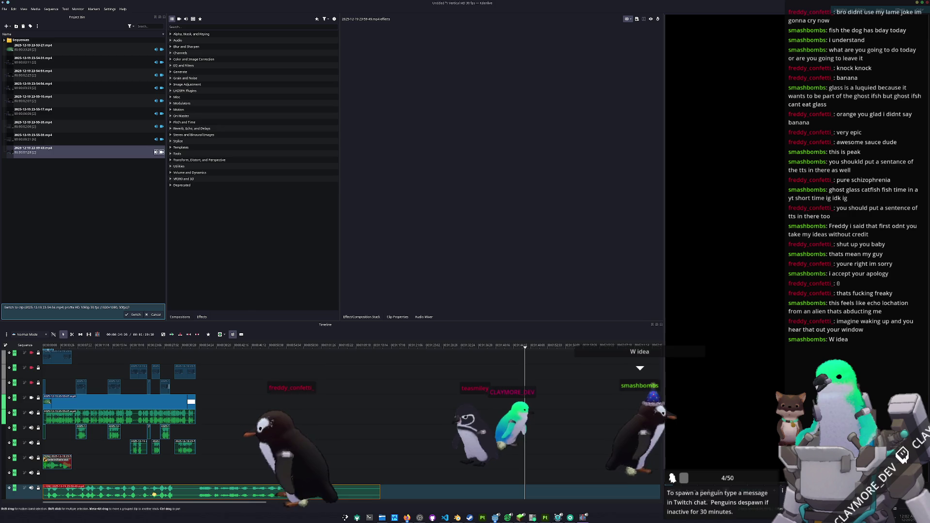
{"action": "left_click_drag", "start_coordinate": [44, 486], "coordinate": [158, 488]}
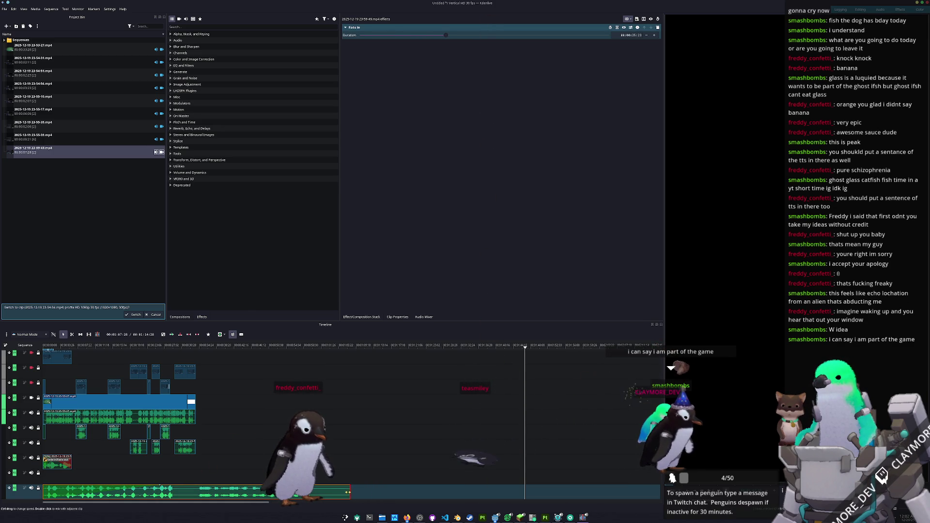
{"action": "left_click_drag", "start_coordinate": [273, 492], "coordinate": [196, 491]}
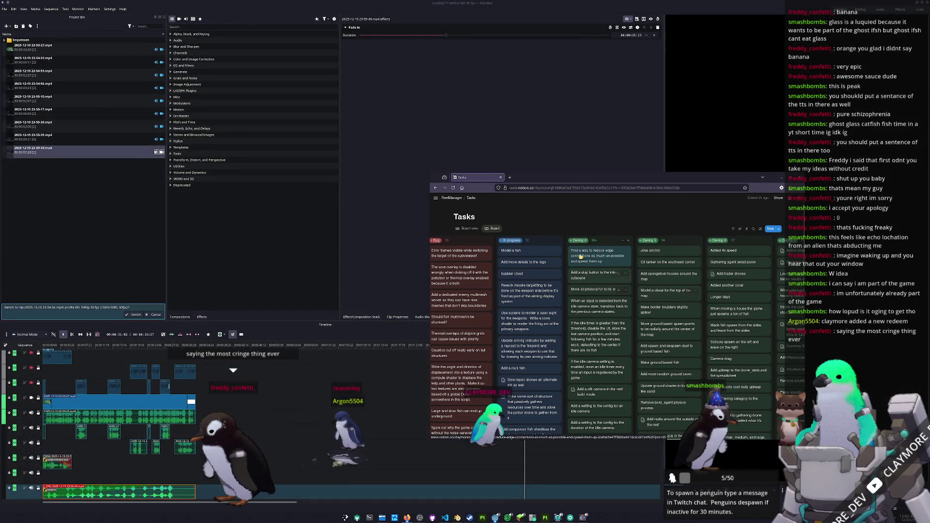
- Add two In progress cards: slowed TTS as horror ambience, and TTS as boss ambient sounds
{"action": "type", "text": "Use slowed down tts as a"}
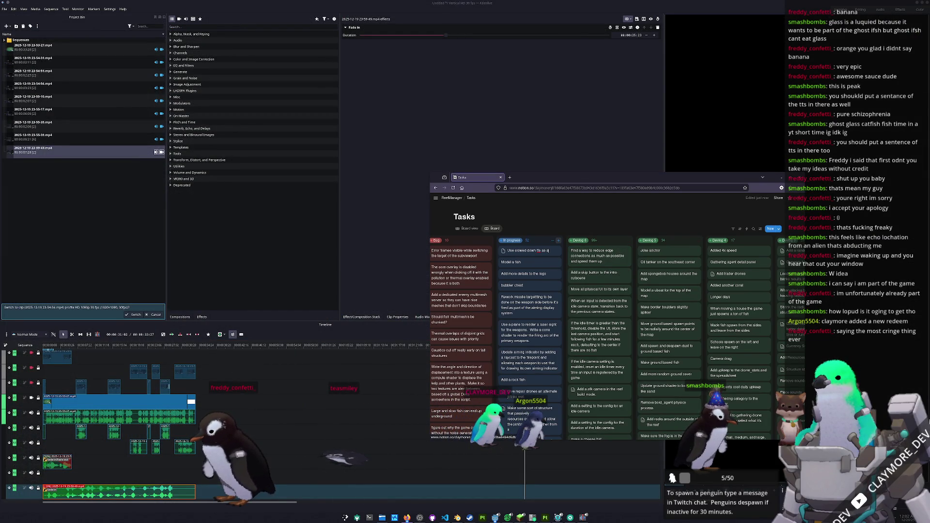
{"action": "key", "text": "BackSpace"}
{"action": "type", "text": "occasional h"}
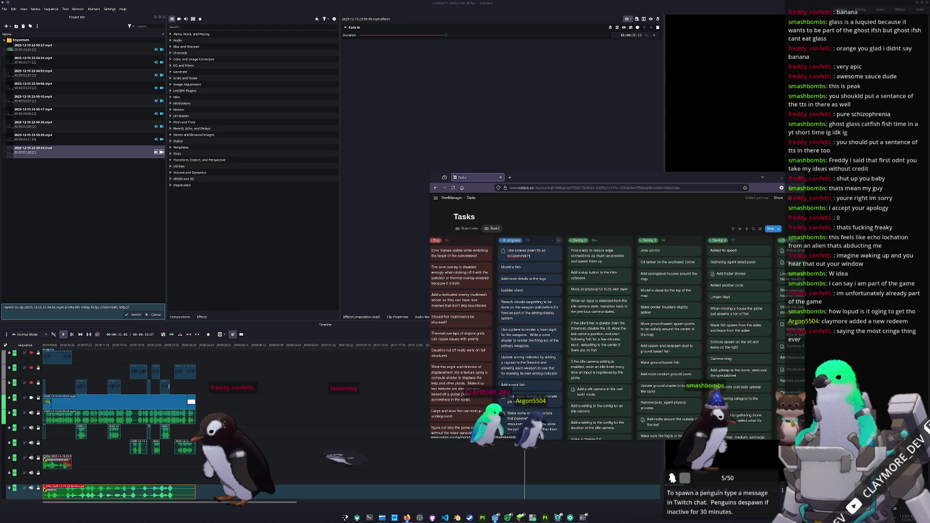
{"action": "type", "text": "orror "}
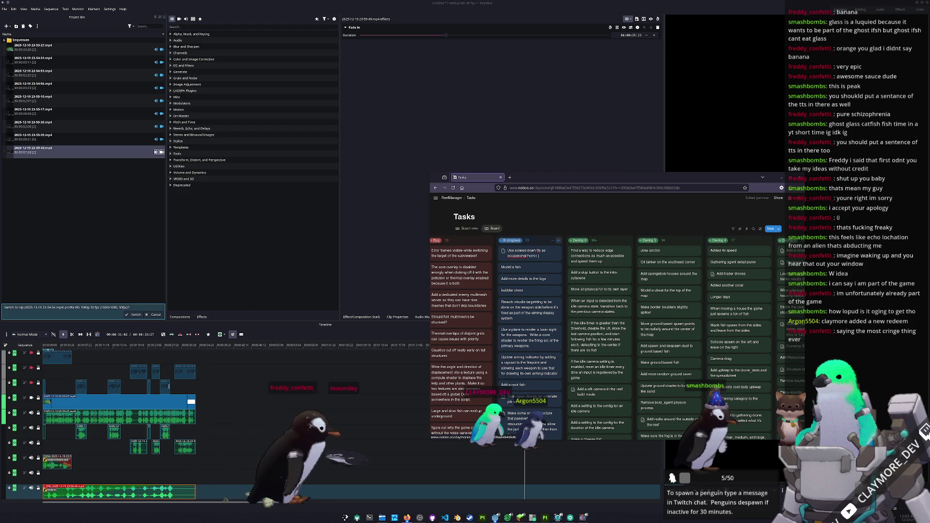
{"action": "type", "text": "ambience during th"}
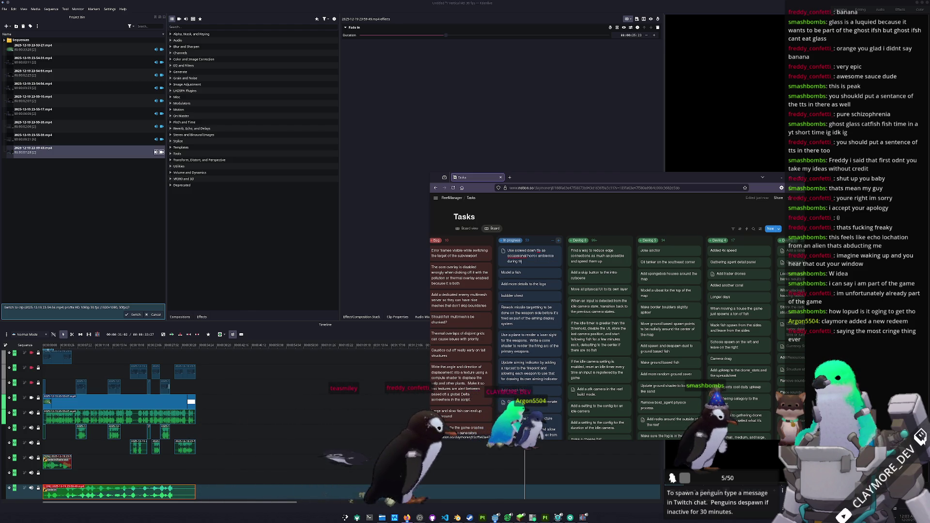
{"action": "type", "text": "e missions"}
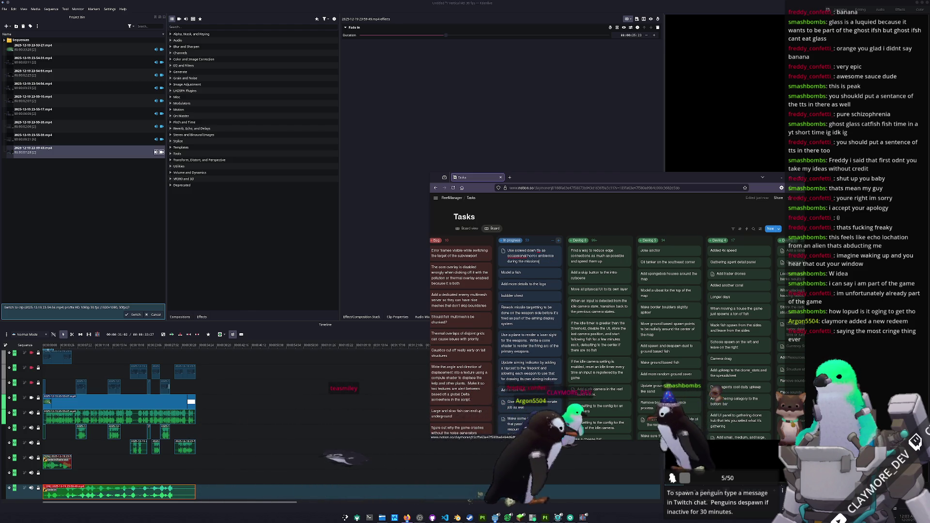
{"action": "type", "text": " like minecraft caves."}
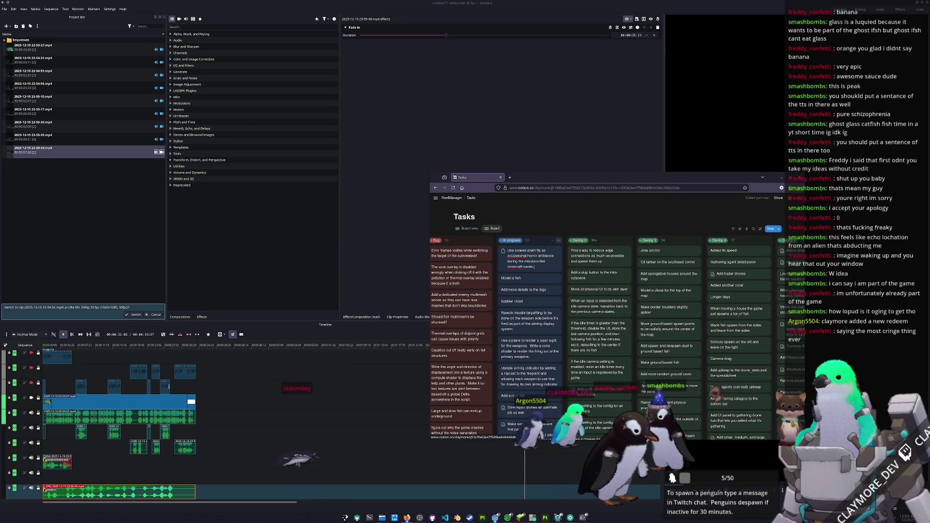
{"action": "key", "text": "Return"}
{"action": "type", "text": "Use slowed down"}
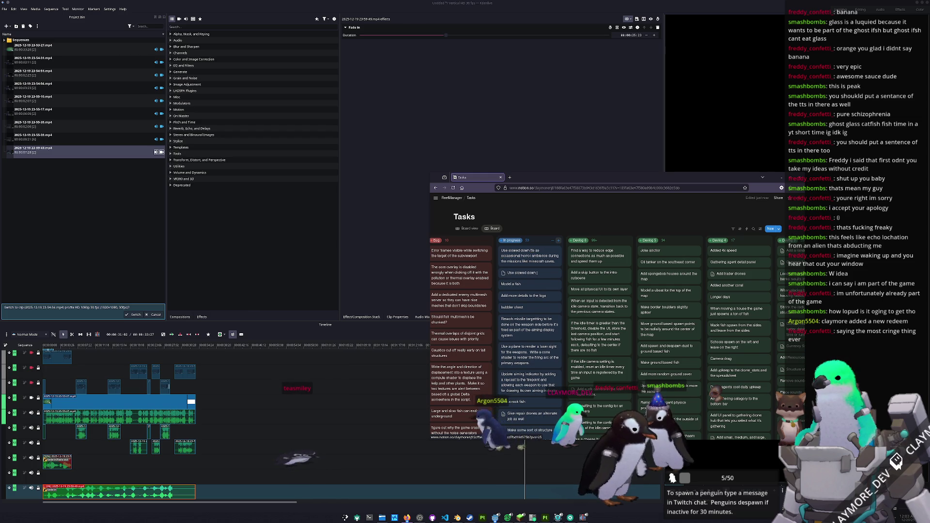
{"action": "type", "text": "tts as enemy a"}
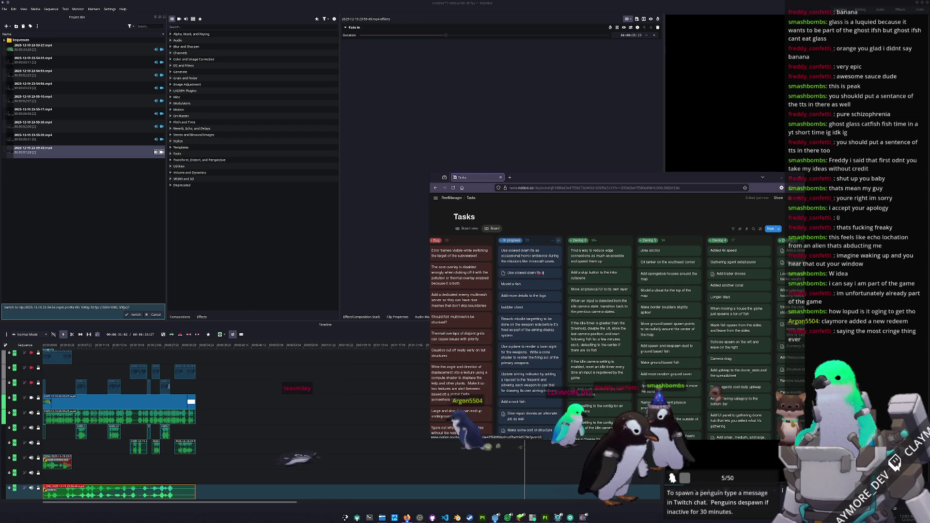
{"action": "type", "text": "mbient soun"}
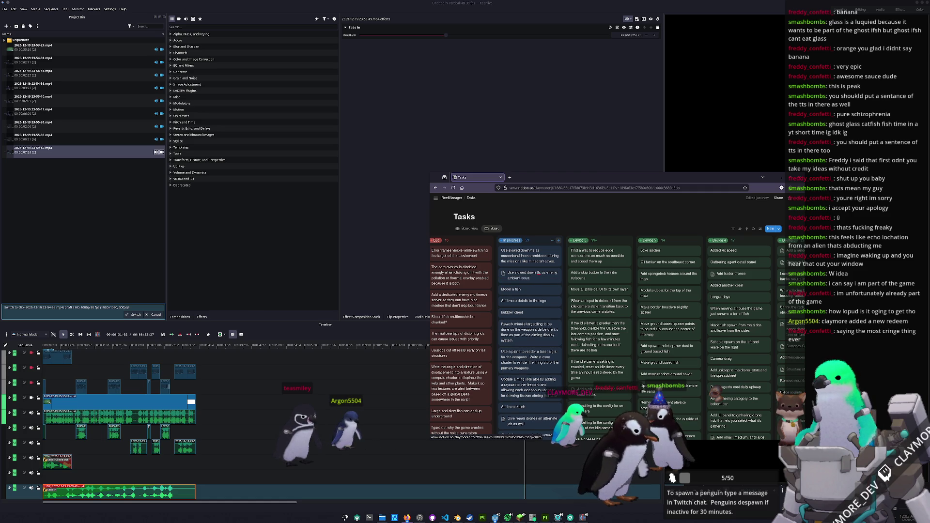
{"action": "type", "text": "ds for bosses."}
{"action": "left_click", "coordinate": [568, 166]}
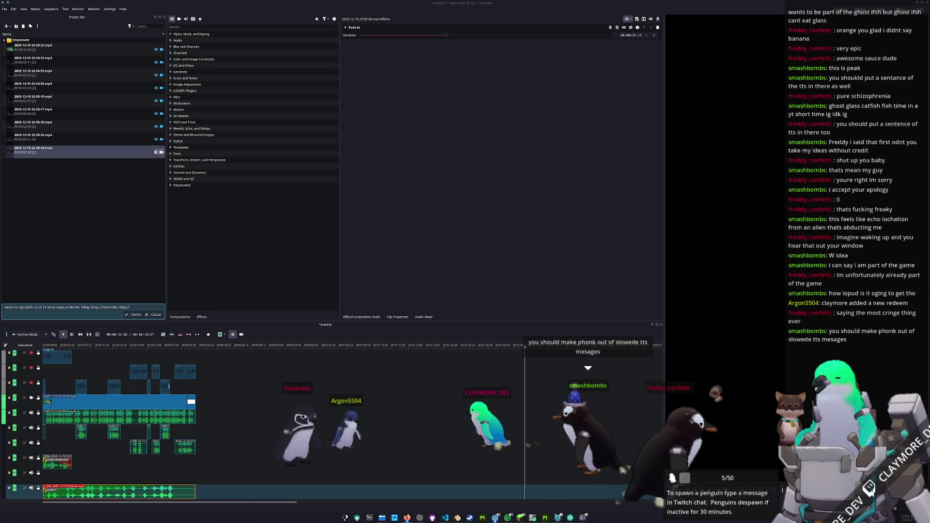
- In the Audio Mixer, lower track A2 to -10.47 dB and A5 to -5.80 dB
{"action": "left_click", "coordinate": [523, 247]}
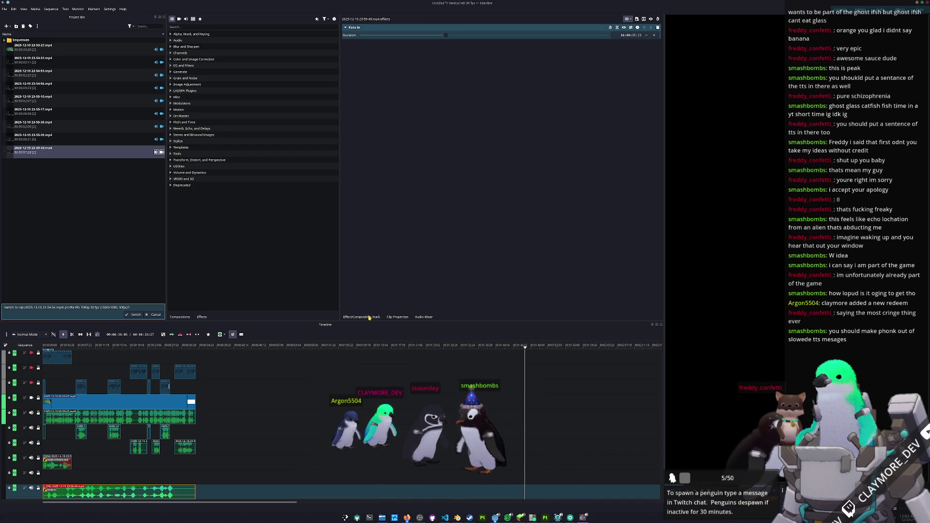
{"action": "left_click", "coordinate": [424, 316]}
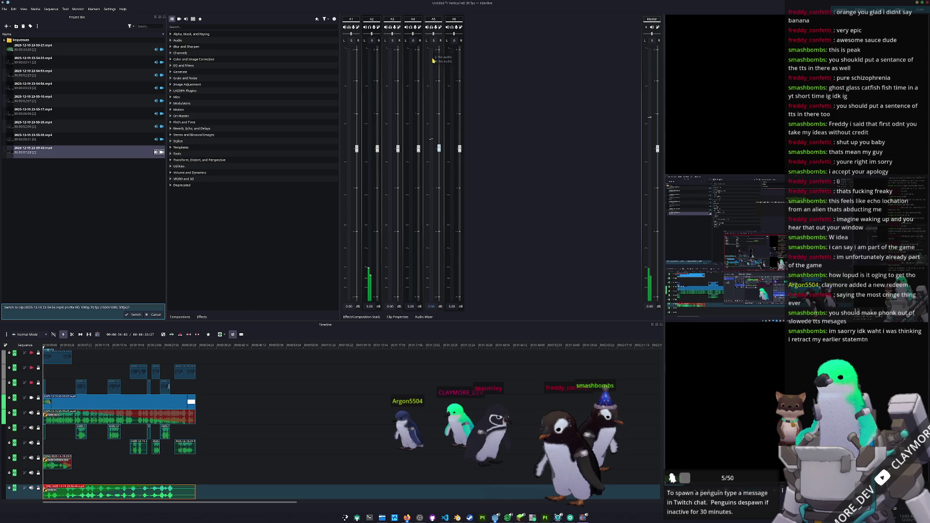
{"action": "left_click_drag", "start_coordinate": [65, 346], "coordinate": [86, 346]}
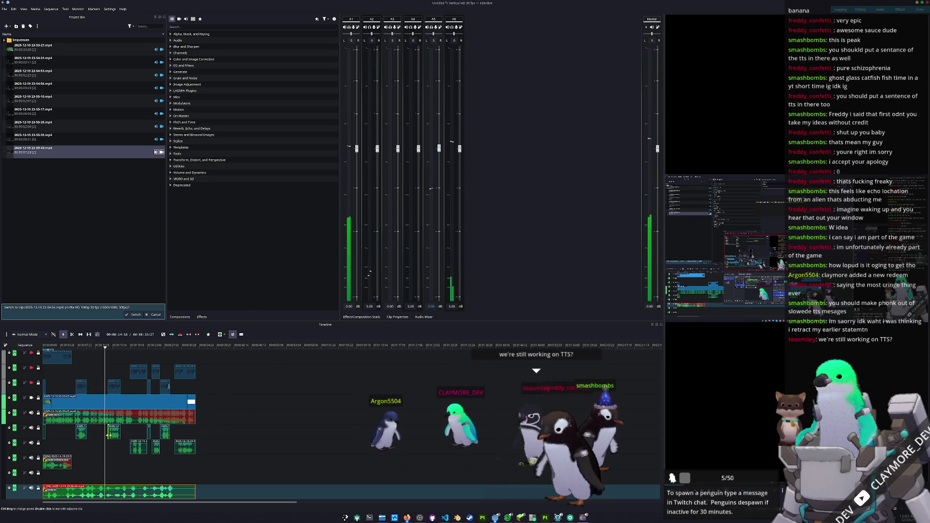
{"action": "left_click_drag", "start_coordinate": [378, 148], "coordinate": [378, 234]}
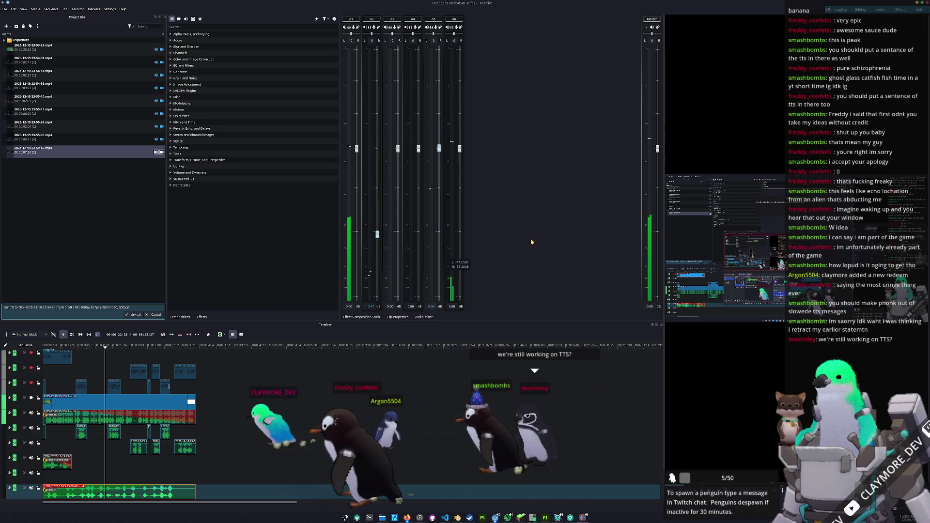
{"action": "left_click_drag", "start_coordinate": [438, 148], "coordinate": [439, 221]}
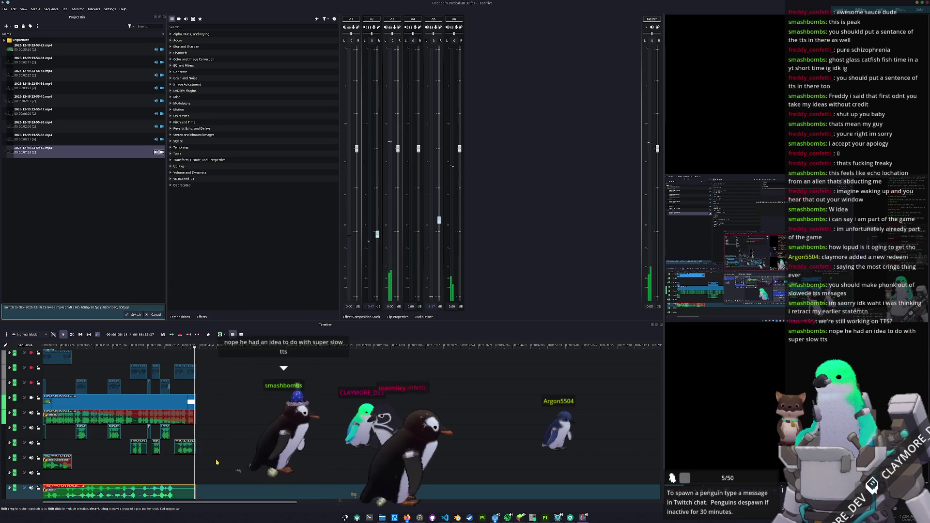
- Create a new ghost_glass_catfish folder under Projects/shorts in the save dialog
{"action": "key", "text": "ctrl+s"}
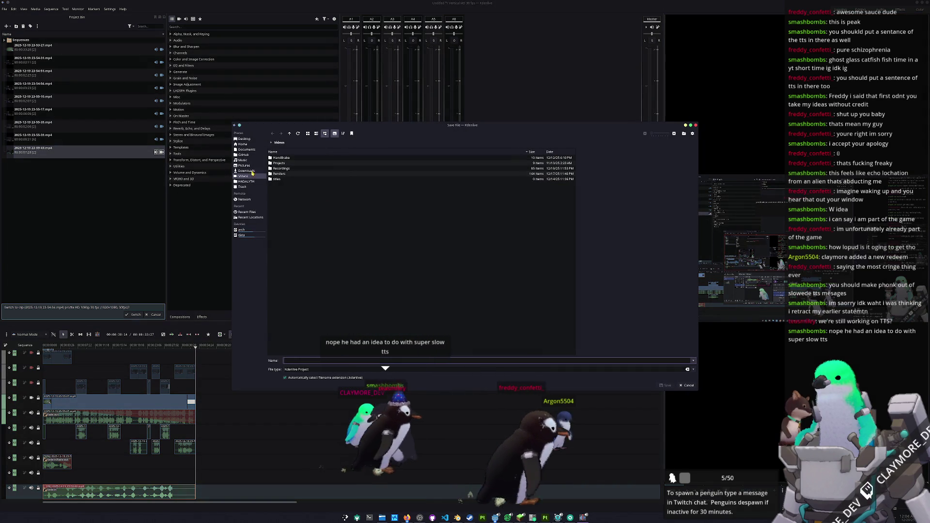
{"action": "double_click", "coordinate": [286, 162]}
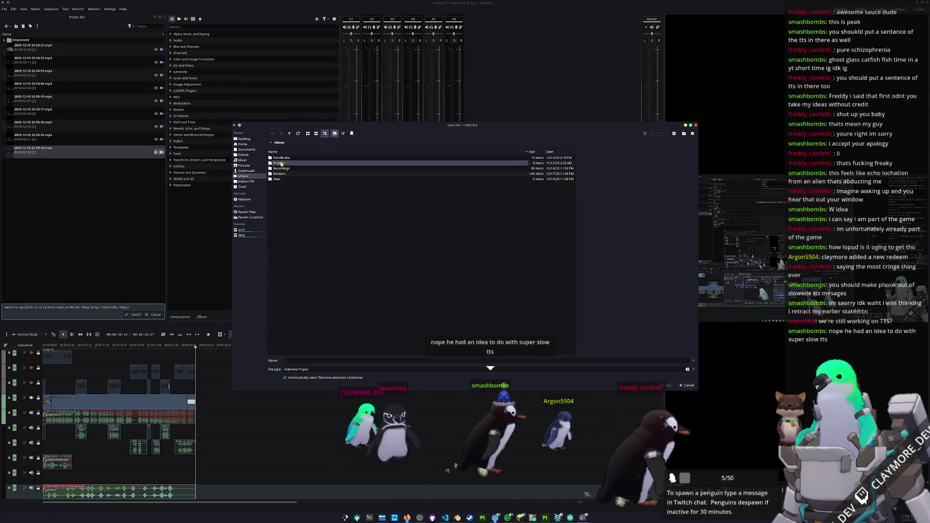
{"action": "double_click", "coordinate": [282, 164]}
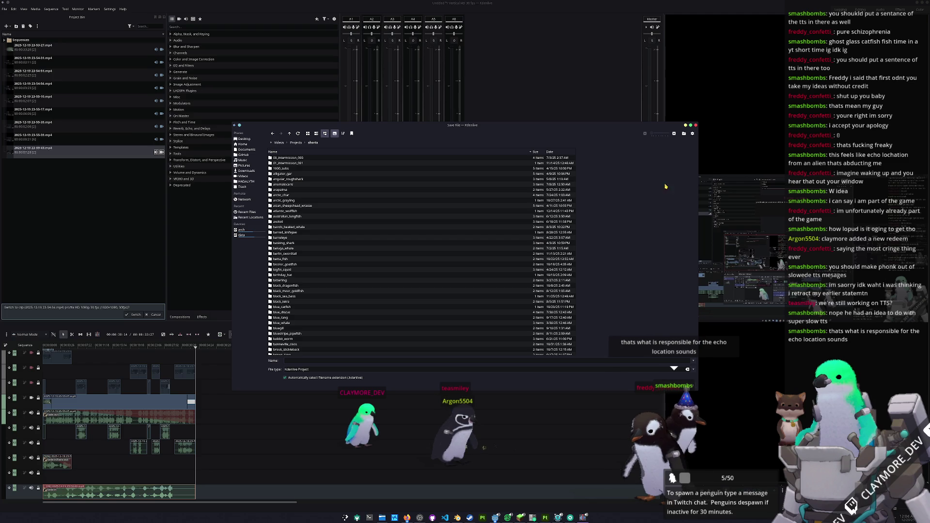
{"action": "left_click", "coordinate": [683, 133]}
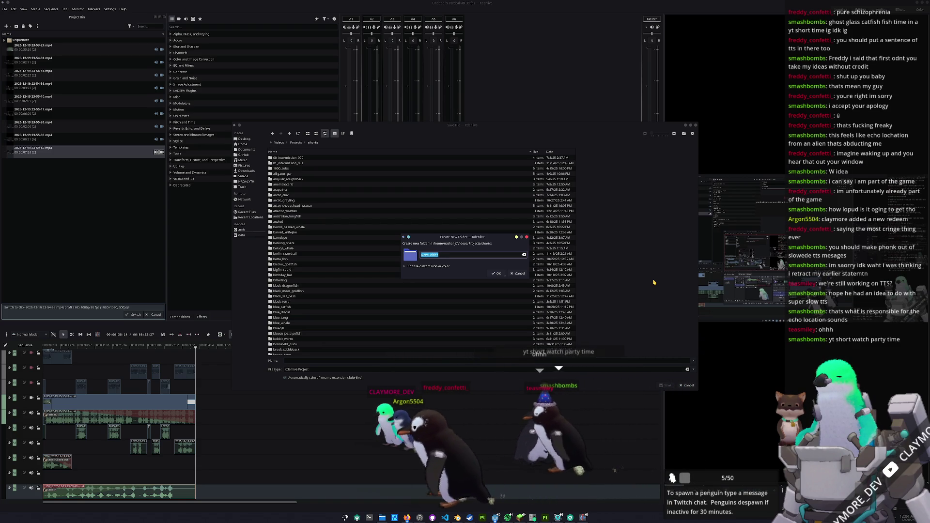
{"action": "type", "text": "ghost_glass_catfish"}
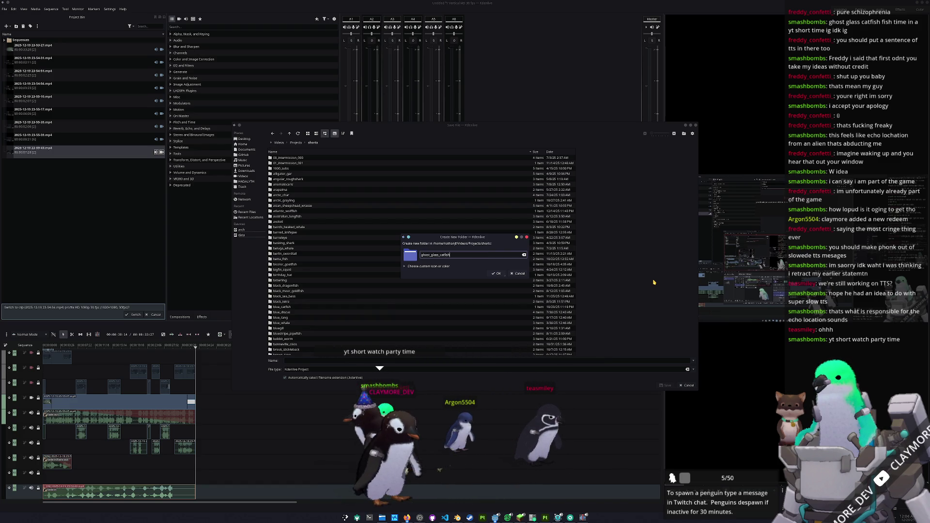
{"action": "key", "text": "Return"}
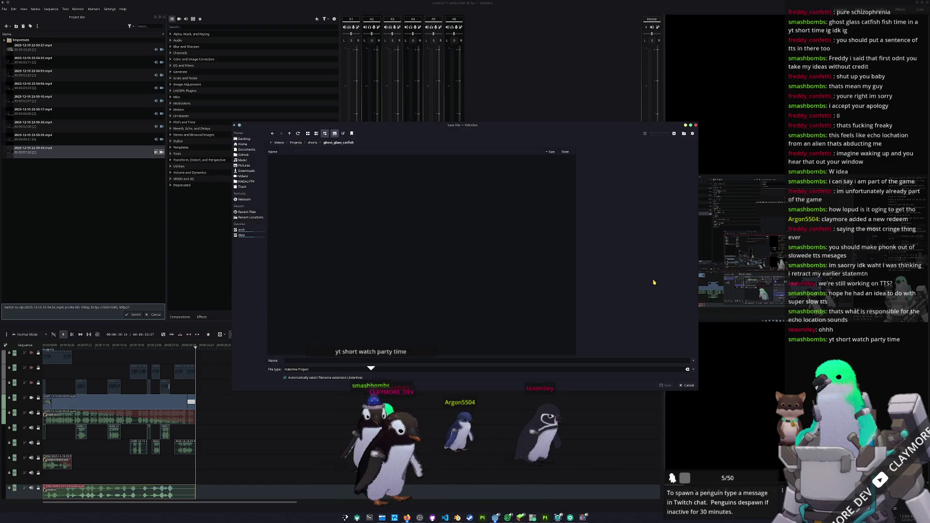
- Save the project in that folder as ghost_glass_catfish
{"action": "left_click", "coordinate": [489, 362]}
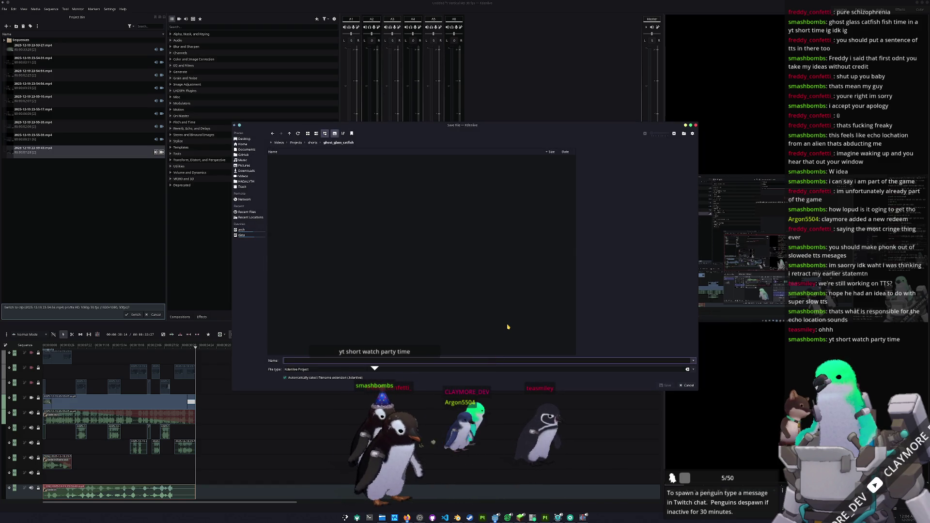
{"action": "type", "text": "ghost_glass_catfish"}
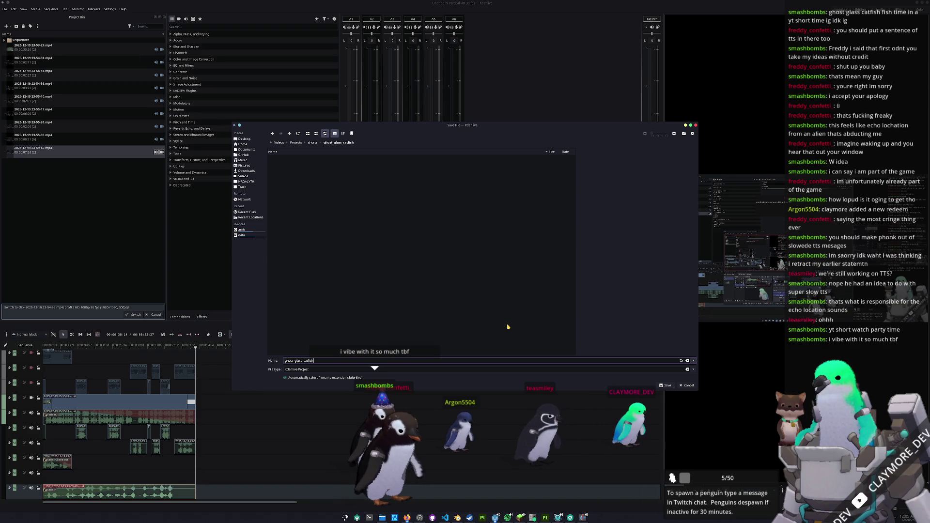
{"action": "key", "text": "Return"}
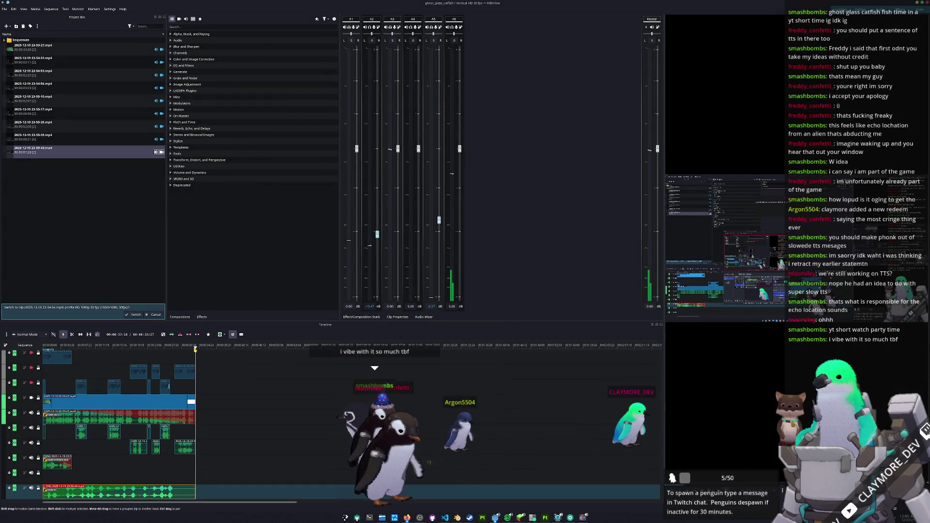
{"action": "left_click_drag", "start_coordinate": [97, 492], "coordinate": [278, 492]}
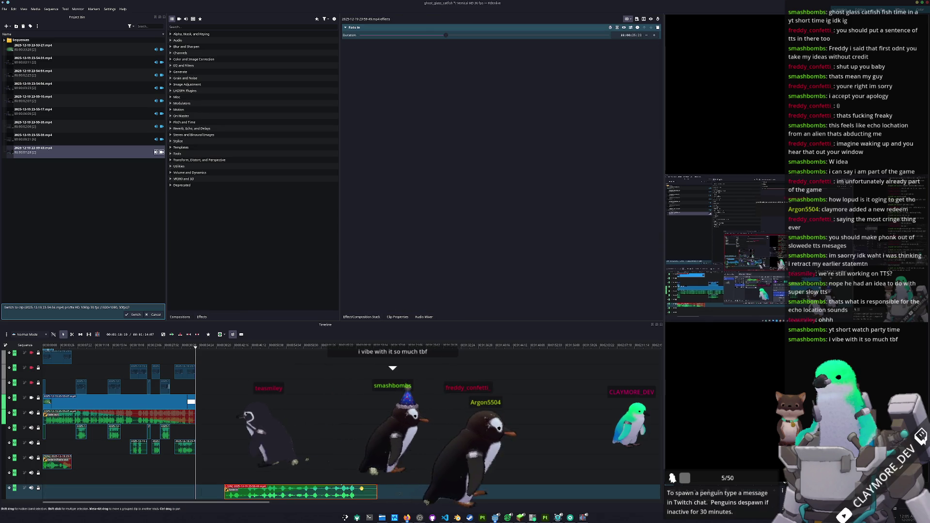
{"action": "left_click", "coordinate": [256, 361]}
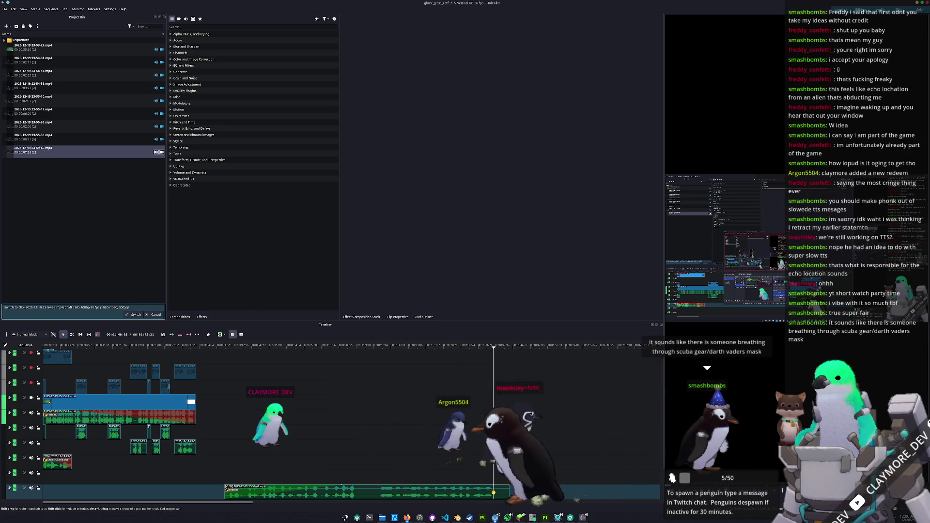
{"action": "left_click_drag", "start_coordinate": [509, 492], "coordinate": [210, 492]}
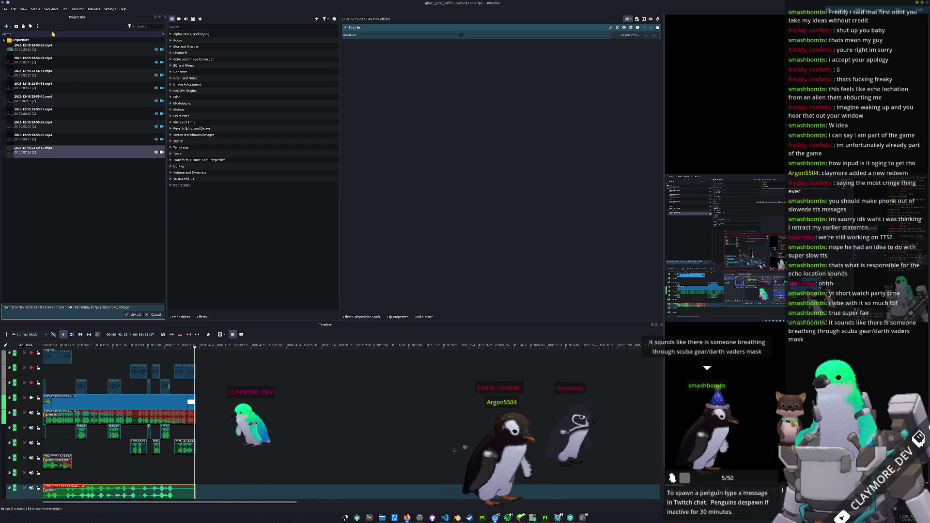
- Apply the Position and Zoom effect to the main gameplay video clip
{"action": "key", "text": "alt+e"}
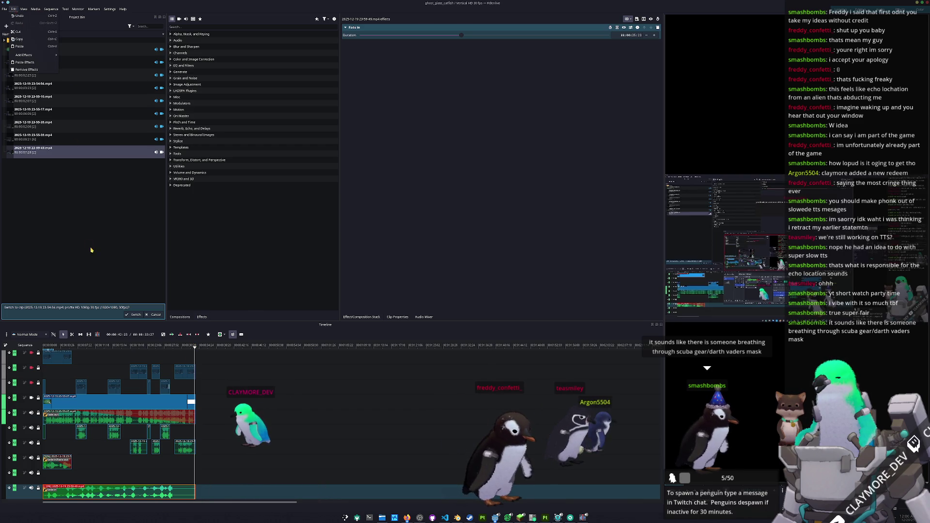
{"action": "key", "text": "Escape"}
{"action": "left_click", "coordinate": [116, 402]}
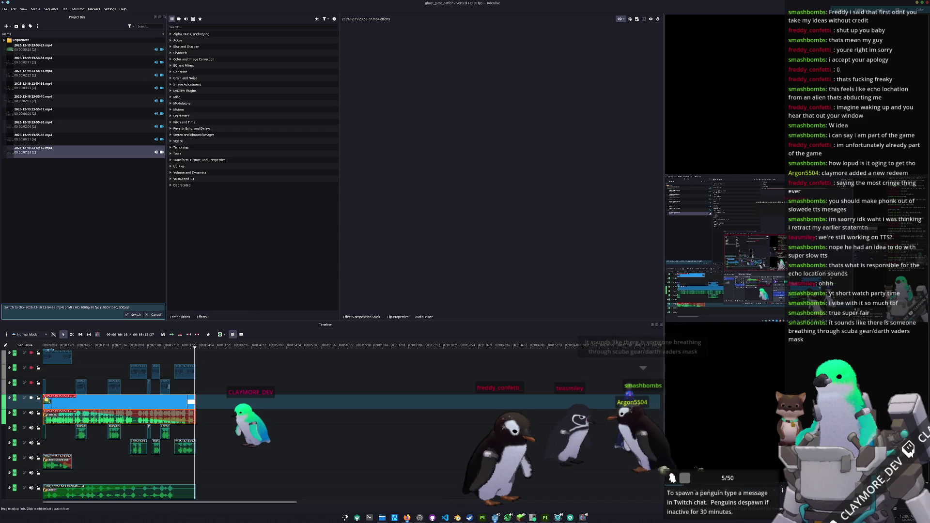
{"action": "scroll", "coordinate": [107, 419], "scroll_direction": "up", "scroll_amount": 2}
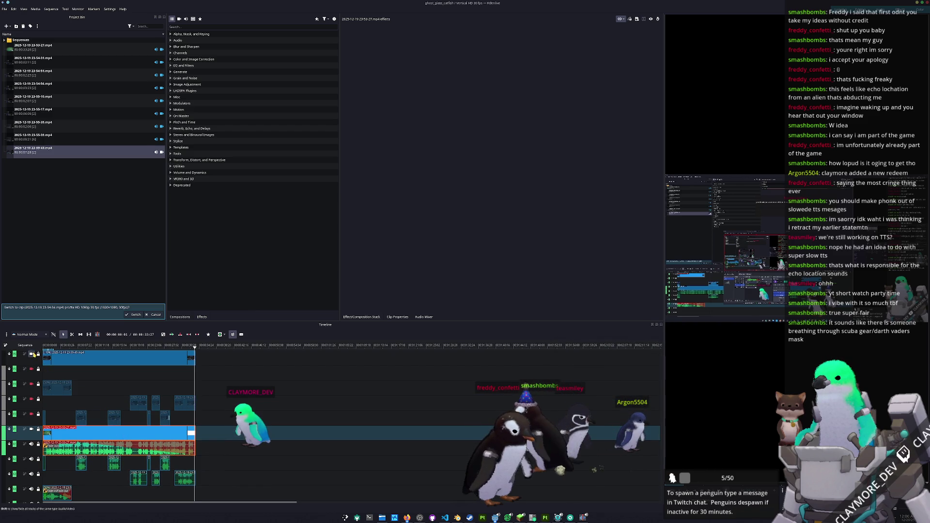
{"action": "scroll", "coordinate": [35, 358], "scroll_direction": "down", "scroll_amount": 1}
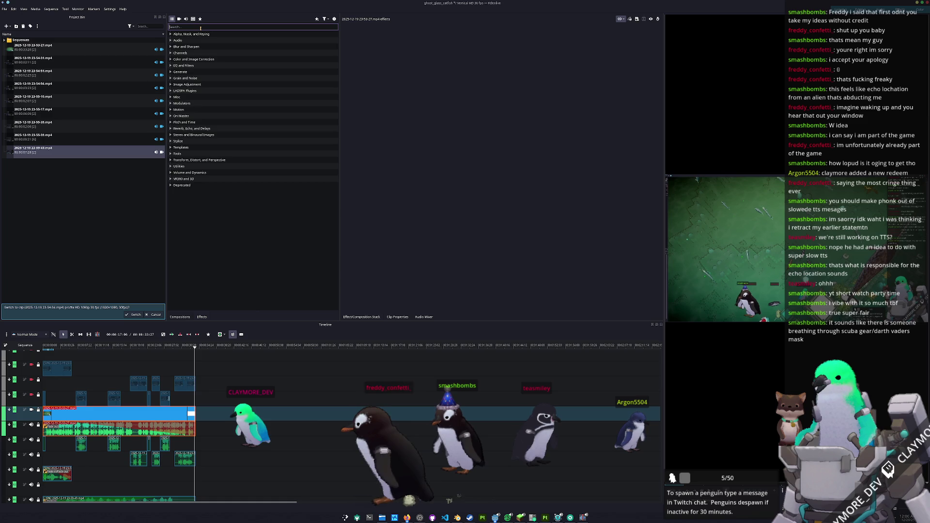
{"action": "type", "text": "zoom"}
{"action": "mouse_move", "coordinate": [191, 41]}
{"action": "left_mouse_down"}
{"action": "mouse_move", "coordinate": [217, 323]}
{"action": "mouse_move", "coordinate": [141, 413]}
{"action": "left_mouse_up"}
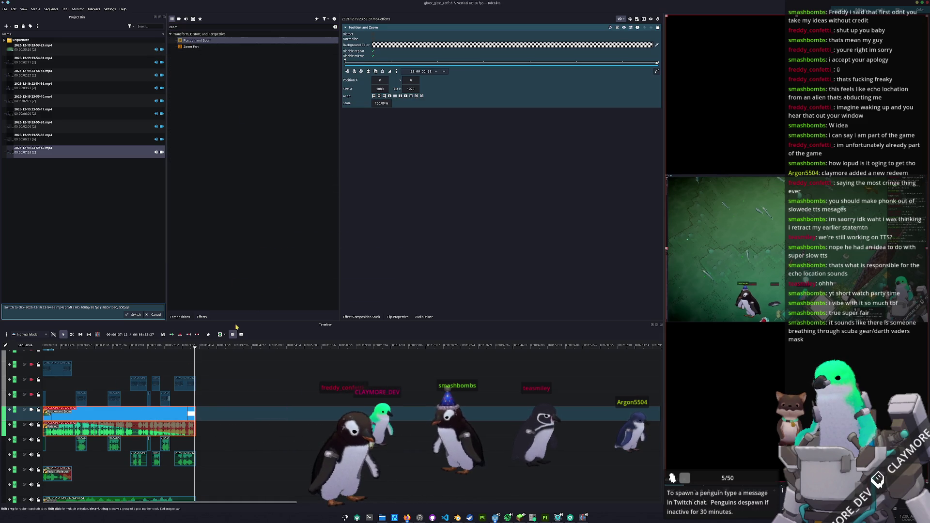
- Set the zoom Scale to 330% and play back the timeline to preview it
{"action": "type", "text": "330"}
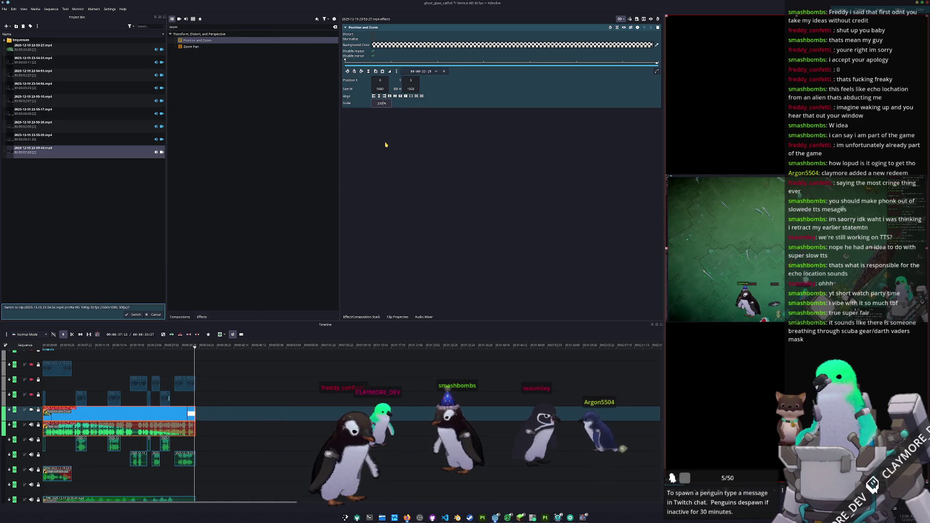
{"action": "key", "text": "Return"}
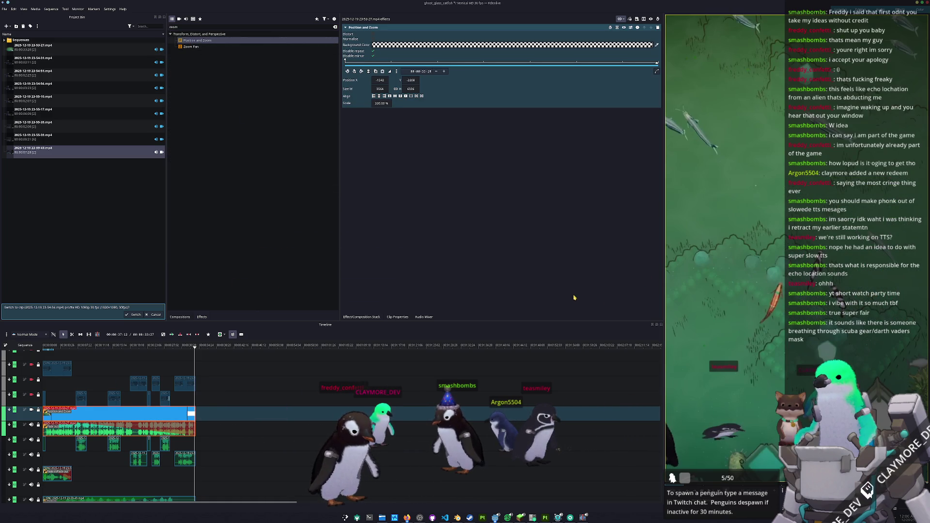
{"action": "mouse_move", "coordinate": [182, 346]}
{"action": "left_mouse_down"}
{"action": "mouse_move", "coordinate": [104, 346]}
{"action": "mouse_move", "coordinate": [147, 355]}
{"action": "mouse_move", "coordinate": [137, 356]}
{"action": "mouse_move", "coordinate": [112, 347]}
{"action": "left_mouse_up"}
{"action": "key", "text": "space"}
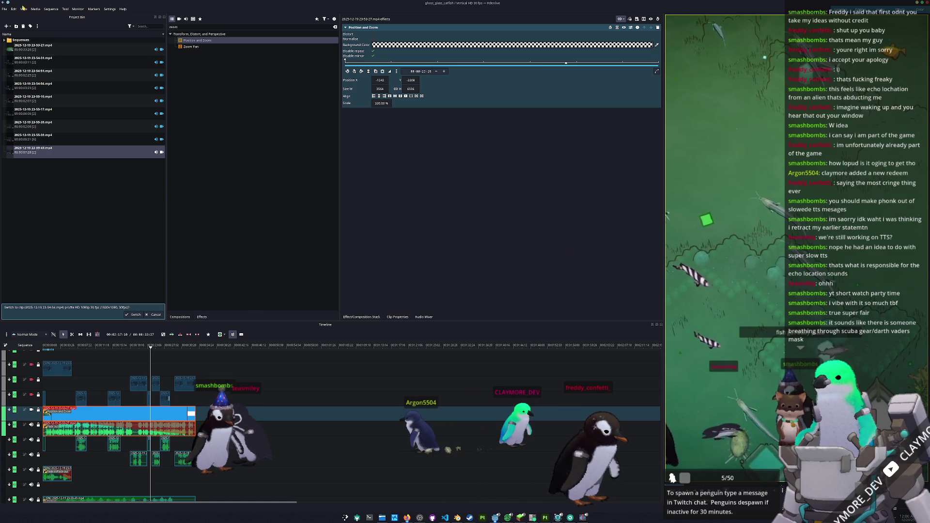
- Render the project with the MP4 preset to Renders/ghost_glass_catfish.mp4
{"action": "left_click", "coordinate": [4, 9]}
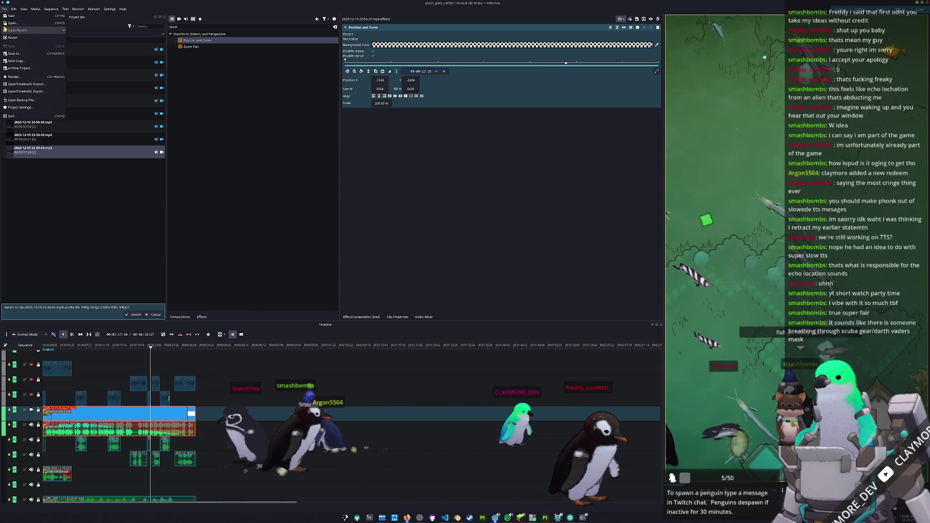
{"action": "left_click", "coordinate": [14, 76]}
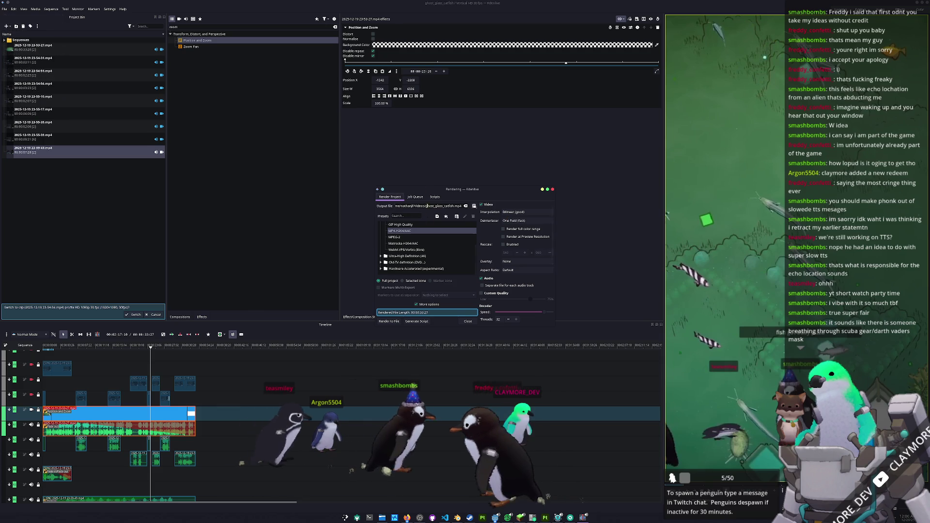
{"action": "type", "text": "Renders/"}
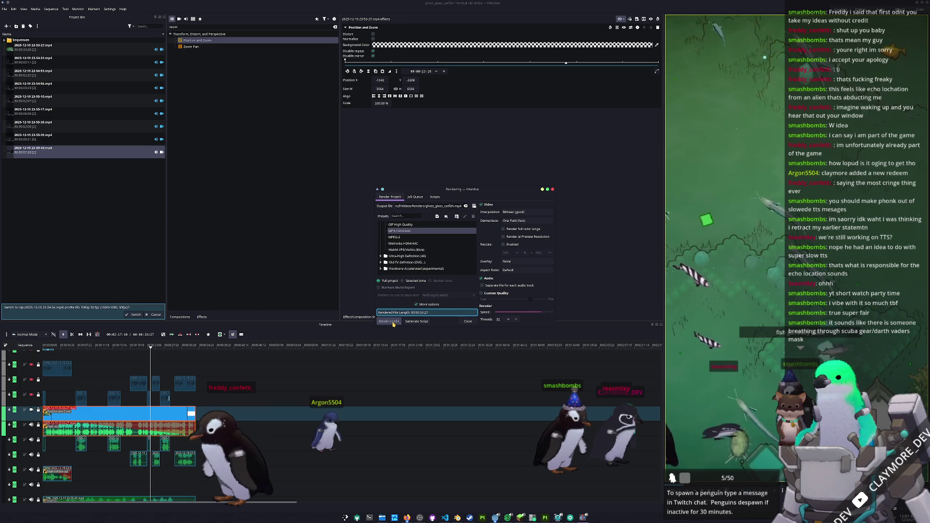
{"action": "left_click", "coordinate": [391, 322]}
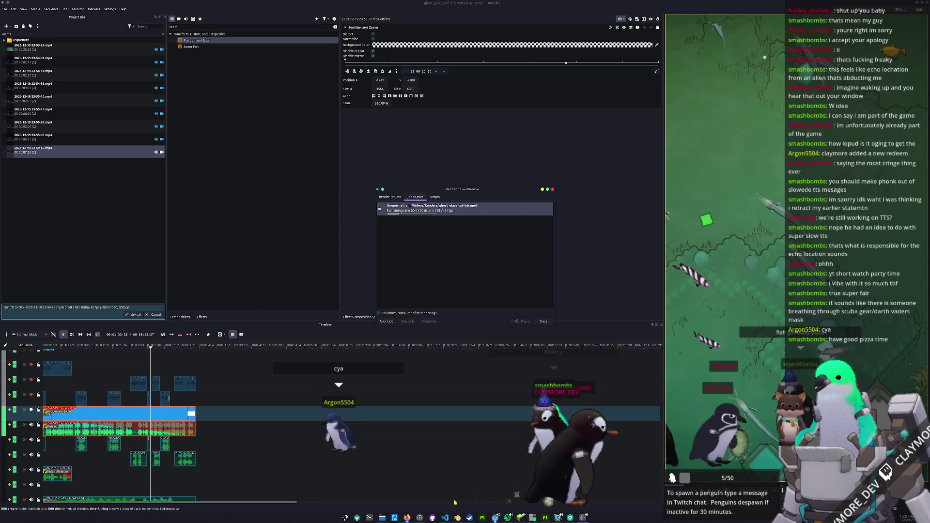
{"action": "left_click", "coordinate": [419, 517]}
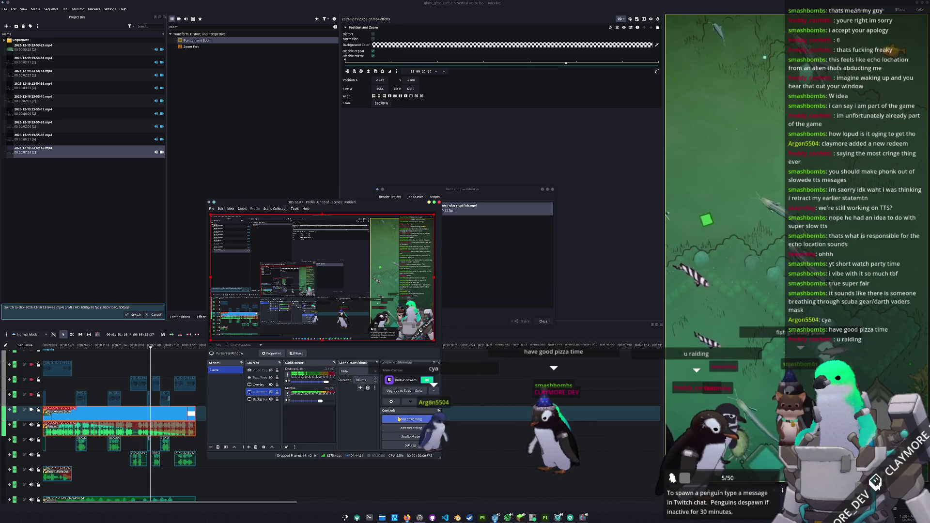
- Minimize OBS Studio and scroll through the Twitch Raid Channel list of live streams
{"action": "left_click", "coordinate": [749, 361]}
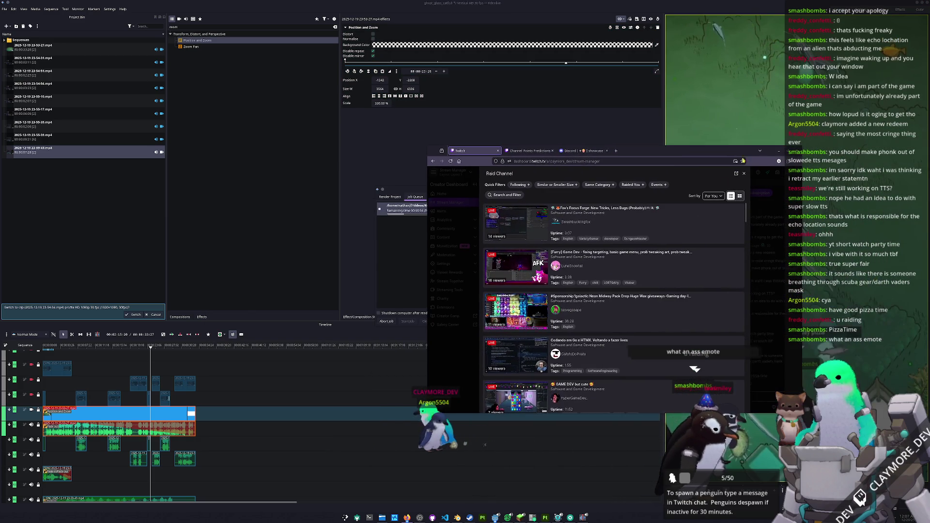
{"action": "scroll", "coordinate": [613, 290], "scroll_direction": "down", "scroll_amount": 1}
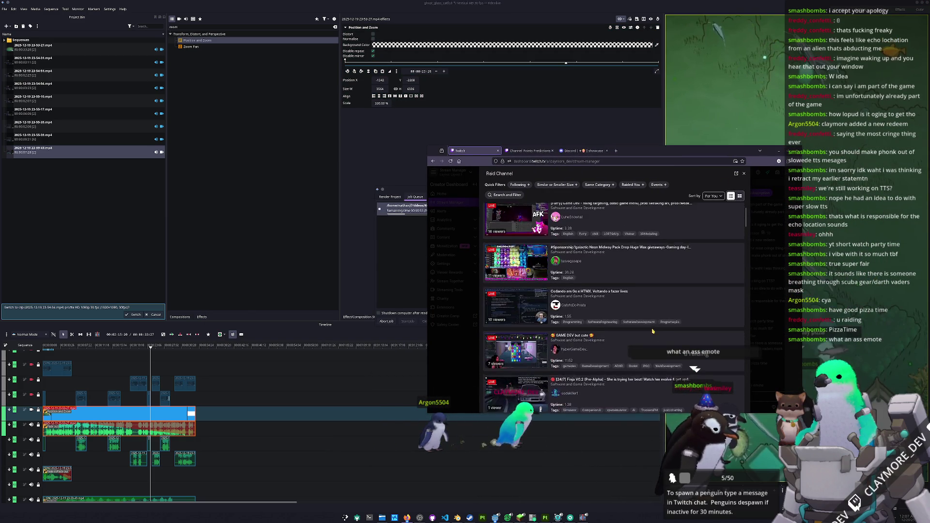